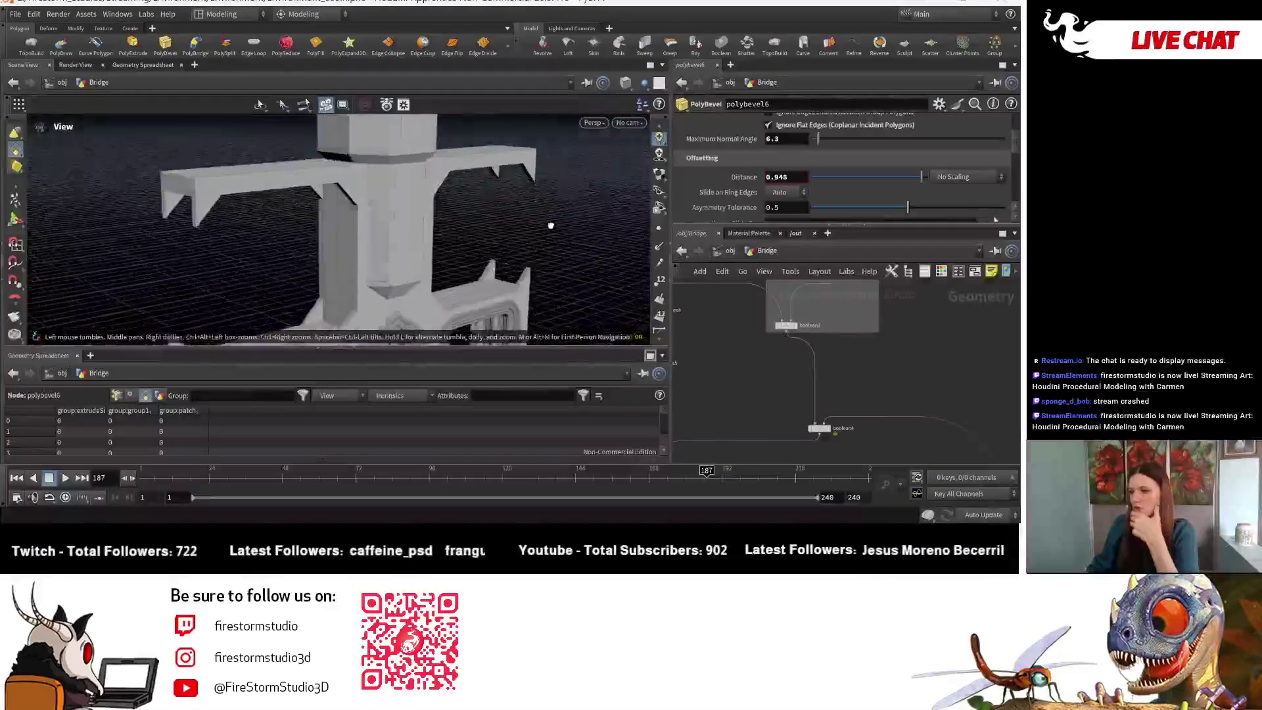
- Tumble the viewport around the bridge model toward a front view
{"action": "mouse_move", "coordinate": [535, 218]}
{"action": "left_mouse_down"}
{"action": "mouse_move", "coordinate": [365, 246]}
{"action": "mouse_move", "coordinate": [504, 214]}
{"action": "mouse_move", "coordinate": [475, 215]}
{"action": "mouse_move", "coordinate": [515, 226]}
{"action": "mouse_move", "coordinate": [450, 253]}
{"action": "mouse_move", "coordinate": [428, 226]}
{"action": "mouse_move", "coordinate": [366, 231]}
{"action": "mouse_move", "coordinate": [339, 217]}
{"action": "mouse_move", "coordinate": [395, 211]}
{"action": "mouse_move", "coordinate": [248, 217]}
{"action": "mouse_move", "coordinate": [378, 197]}
{"action": "mouse_move", "coordinate": [259, 215]}
{"action": "mouse_move", "coordinate": [459, 218]}
{"action": "mouse_move", "coordinate": [506, 203]}
{"action": "mouse_move", "coordinate": [434, 236]}
{"action": "mouse_move", "coordinate": [471, 228]}
{"action": "mouse_move", "coordinate": [428, 211]}
{"action": "mouse_move", "coordinate": [342, 225]}
{"action": "mouse_move", "coordinate": [340, 246]}
{"action": "left_mouse_up"}
{"action": "scroll", "coordinate": [753, 431], "scroll_direction": "down", "scroll_amount": 3}
{"action": "scroll", "coordinate": [821, 343], "scroll_direction": "down", "scroll_amount": 3}
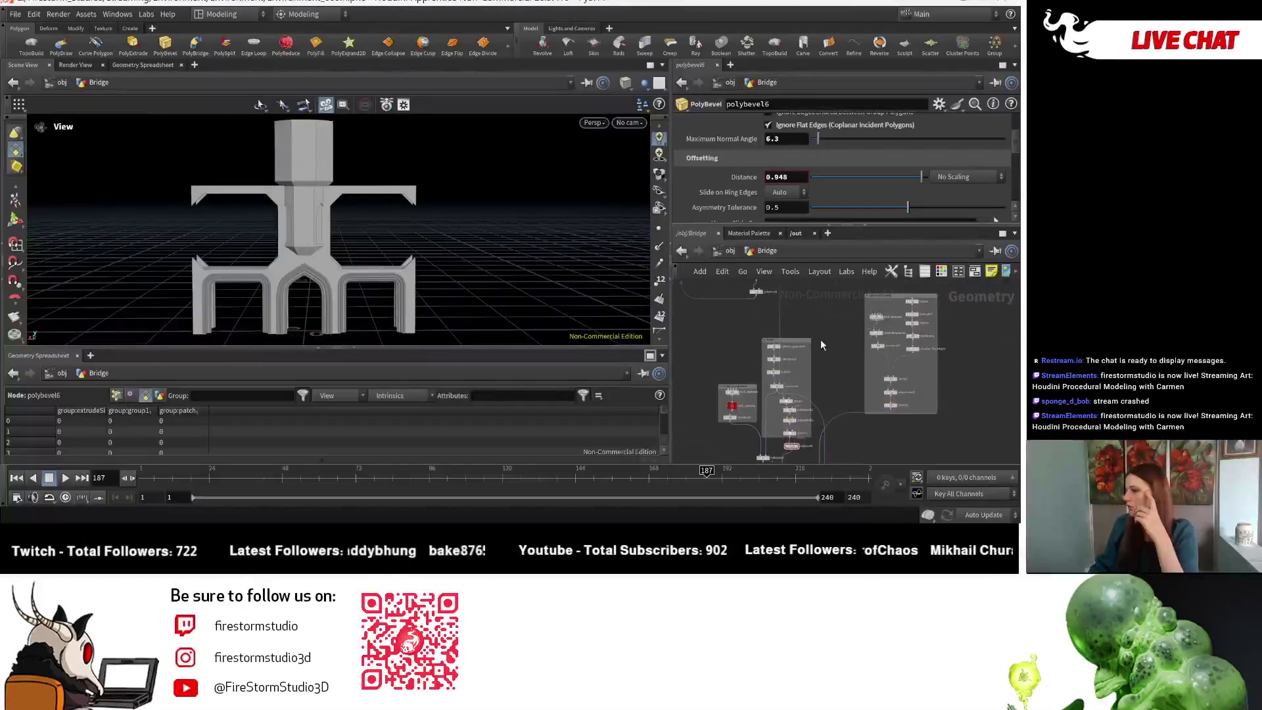
{"action": "scroll", "coordinate": [822, 345], "scroll_direction": "down", "scroll_amount": 2}
{"action": "scroll", "coordinate": [823, 335], "scroll_direction": "down", "scroll_amount": 2}
{"action": "scroll", "coordinate": [832, 318], "scroll_direction": "down", "scroll_amount": 2}
{"action": "scroll", "coordinate": [812, 336], "scroll_direction": "down", "scroll_amount": 2}
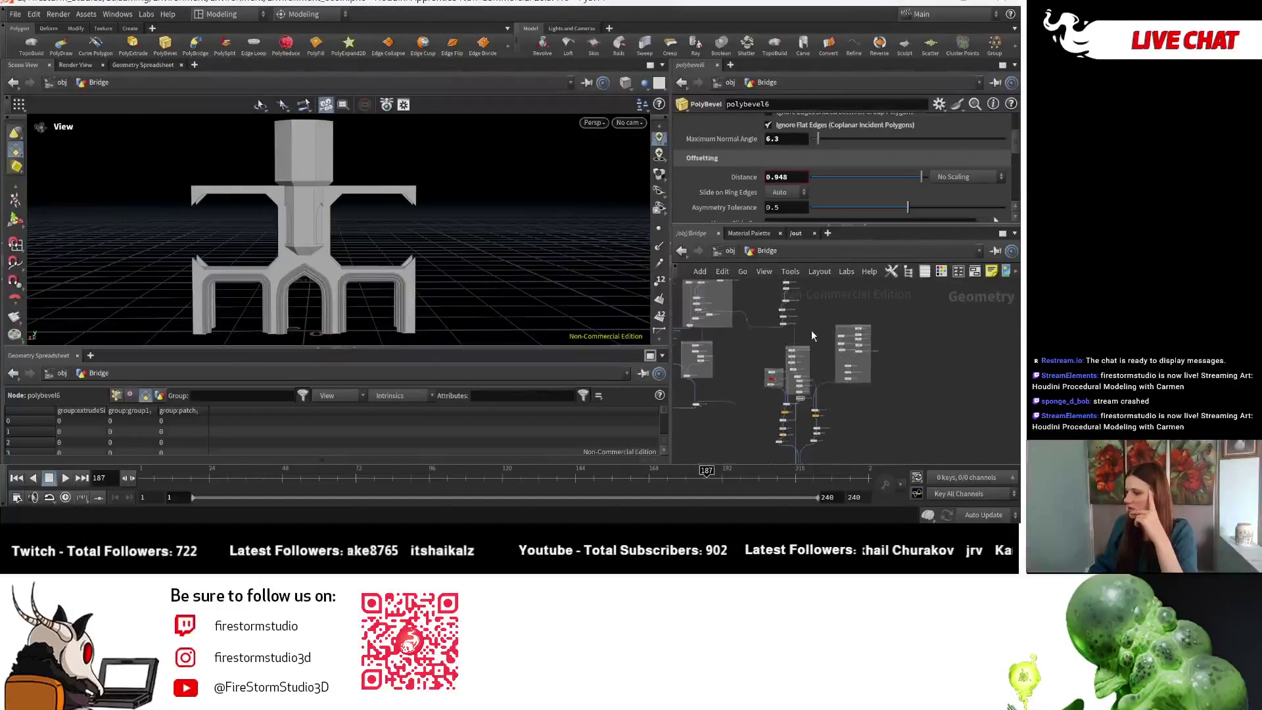
{"action": "scroll", "coordinate": [812, 336], "scroll_direction": "up", "scroll_amount": 2}
{"action": "scroll", "coordinate": [734, 320], "scroll_direction": "up", "scroll_amount": 3}
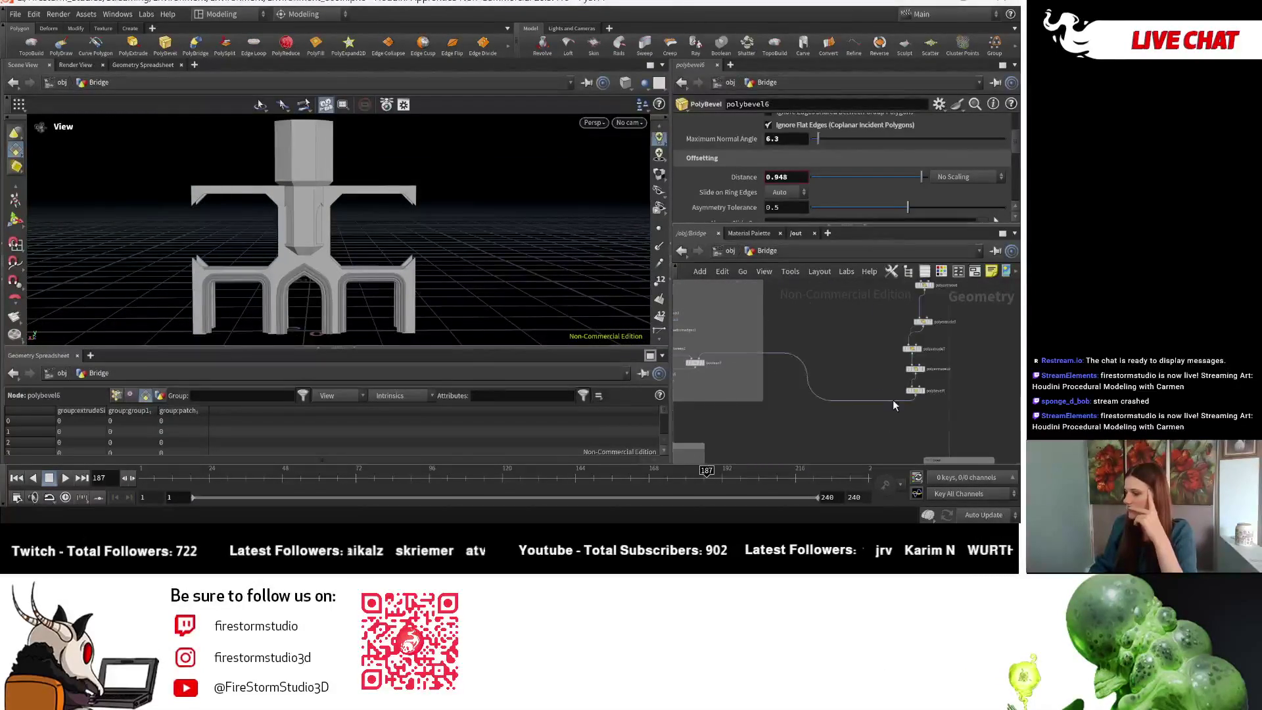
{"action": "scroll", "coordinate": [894, 405], "scroll_direction": "down", "scroll_amount": 2}
{"action": "scroll", "coordinate": [871, 367], "scroll_direction": "up", "scroll_amount": 2}
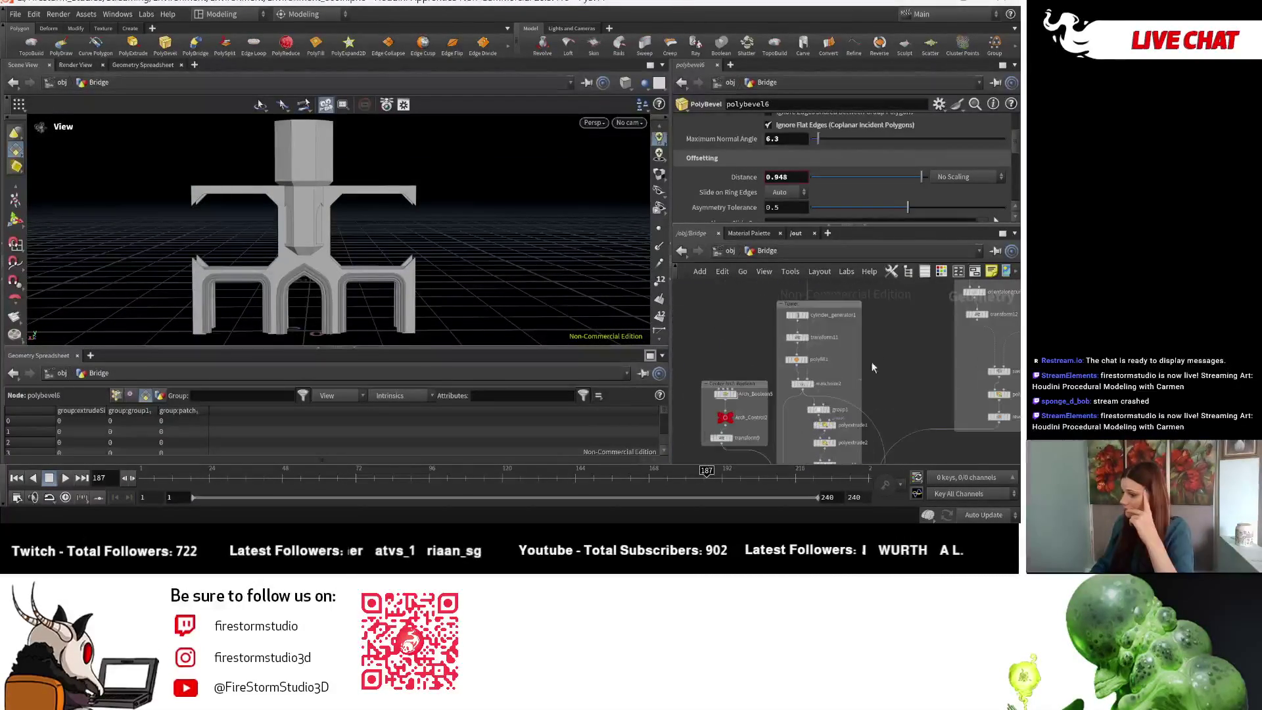
{"action": "scroll", "coordinate": [858, 314], "scroll_direction": "up", "scroll_amount": 3}
- Set cylinder_generator1's Inner Radius and Outer Radius both to 1.8
{"action": "left_click", "coordinate": [719, 318]}
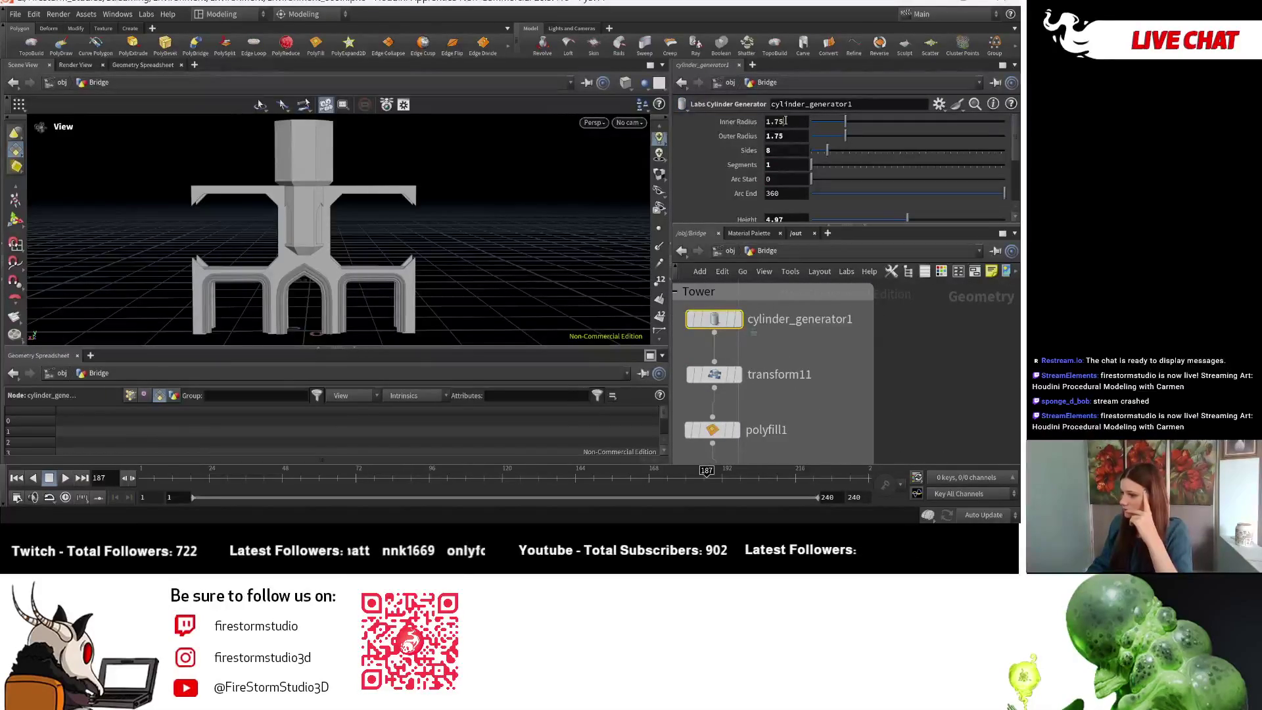
{"action": "type", "text": "8"}
{"action": "key", "text": "Return"}
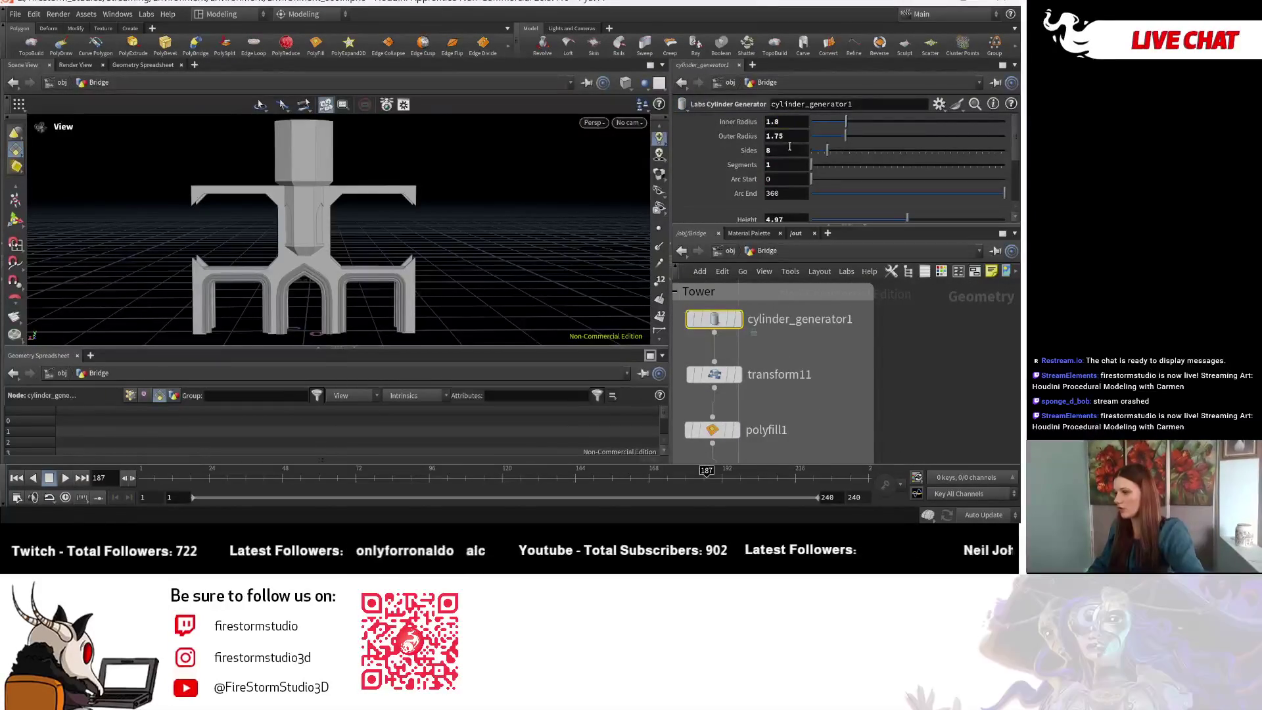
{"action": "double_click", "coordinate": [779, 137]}
{"action": "type", "text": "1.8"}
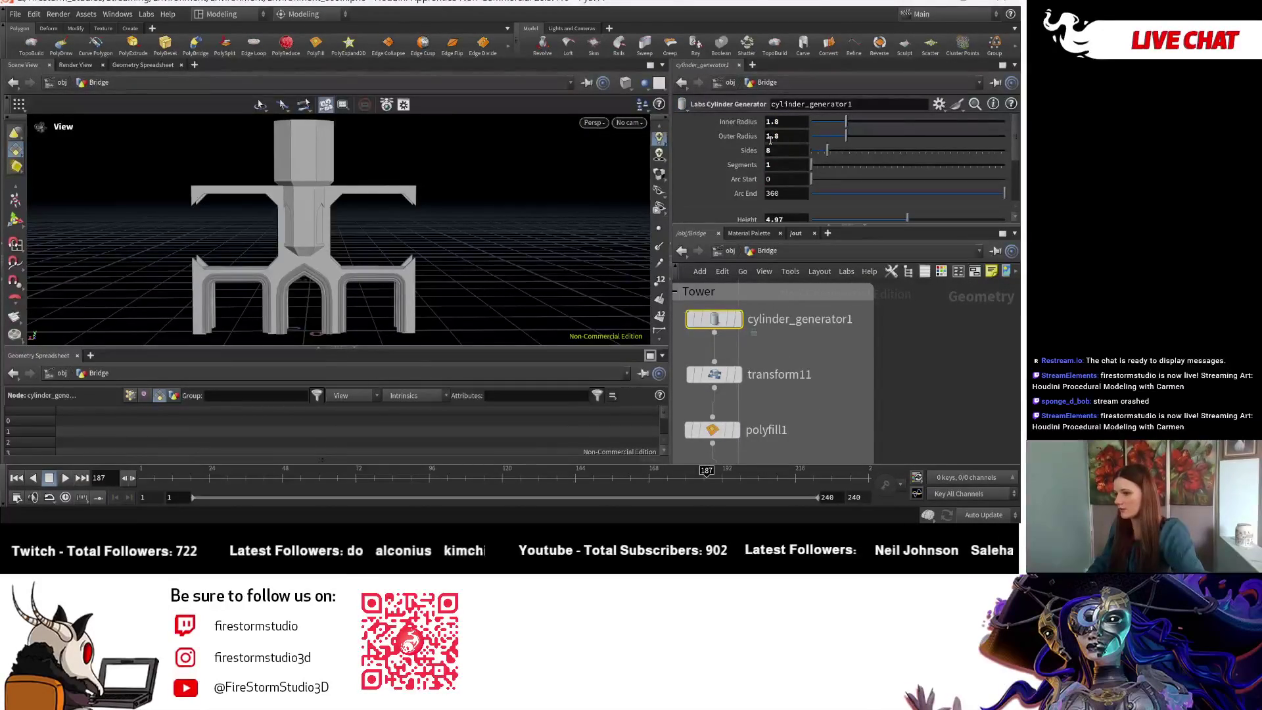
{"action": "scroll", "coordinate": [386, 214], "scroll_direction": "up", "scroll_amount": 1}
{"action": "scroll", "coordinate": [429, 223], "scroll_direction": "up", "scroll_amount": 2}
{"action": "scroll", "coordinate": [394, 219], "scroll_direction": "up", "scroll_amount": 4}
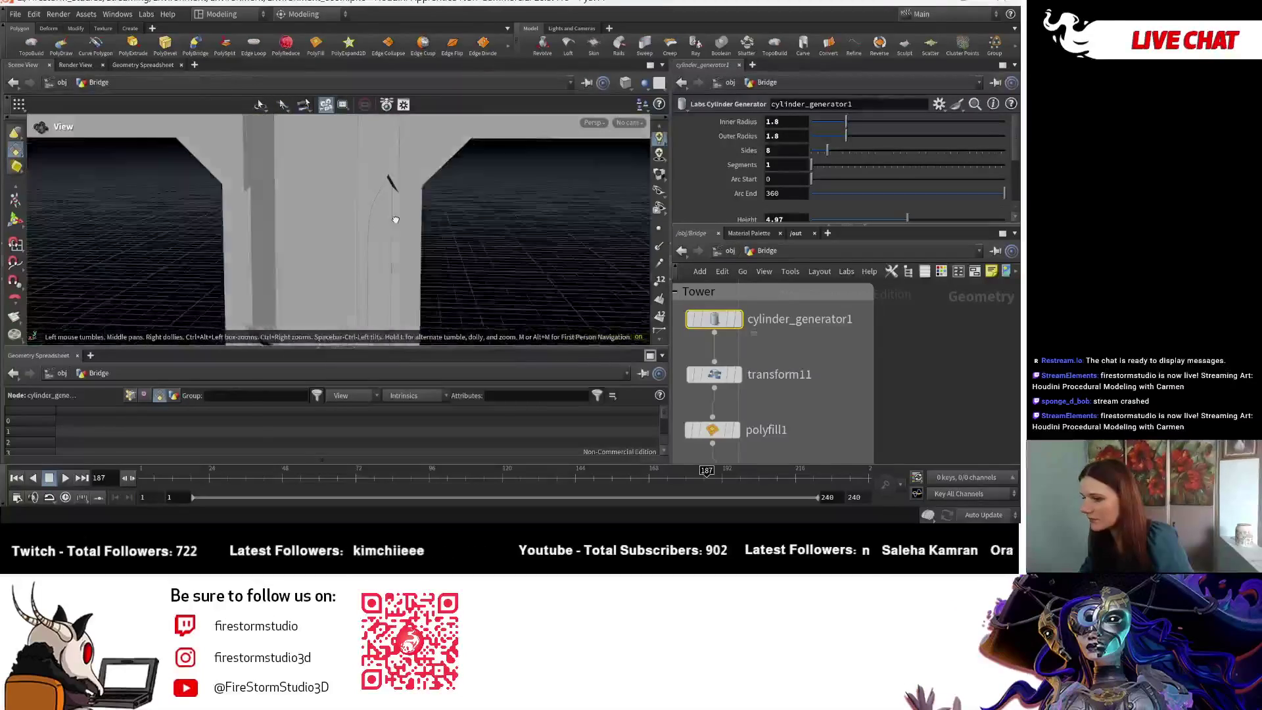
{"action": "scroll", "coordinate": [395, 219], "scroll_direction": "up", "scroll_amount": 1}
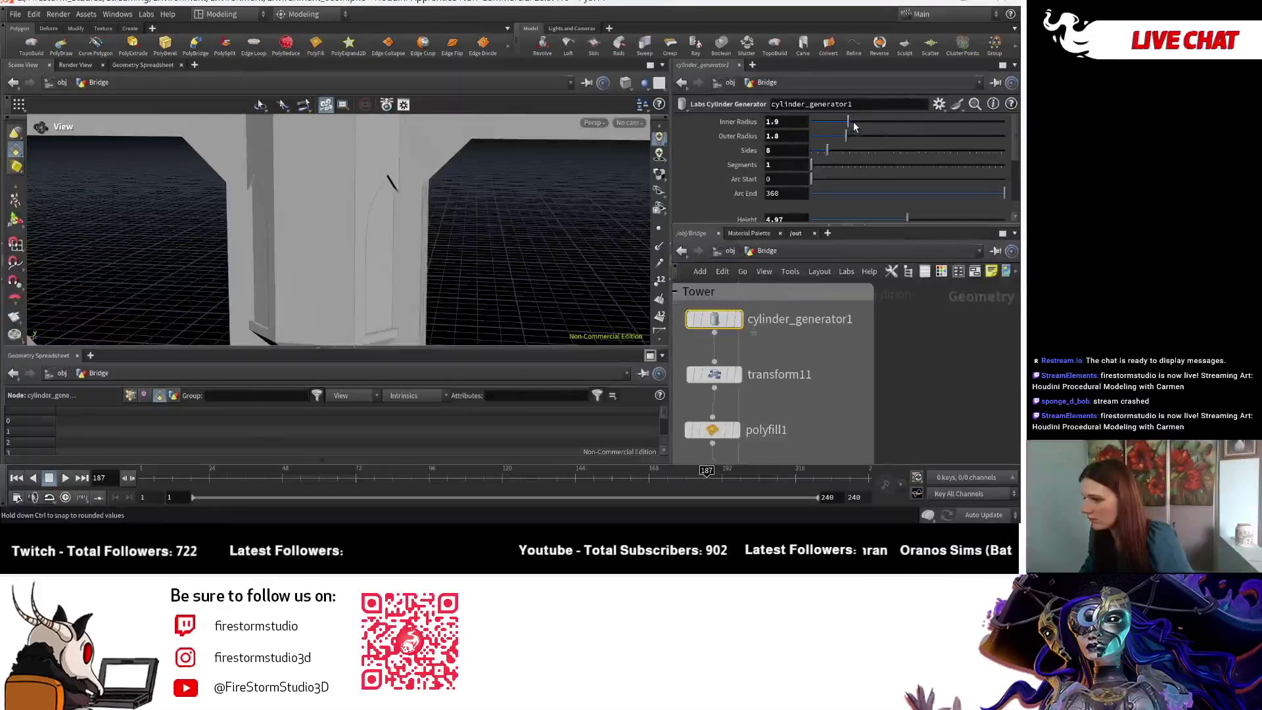
- Try a wider inner radius, undo it, then select transform11 (22.5-degree rotation)
{"action": "left_click_drag", "start_coordinate": [853, 126], "coordinate": [850, 122]}
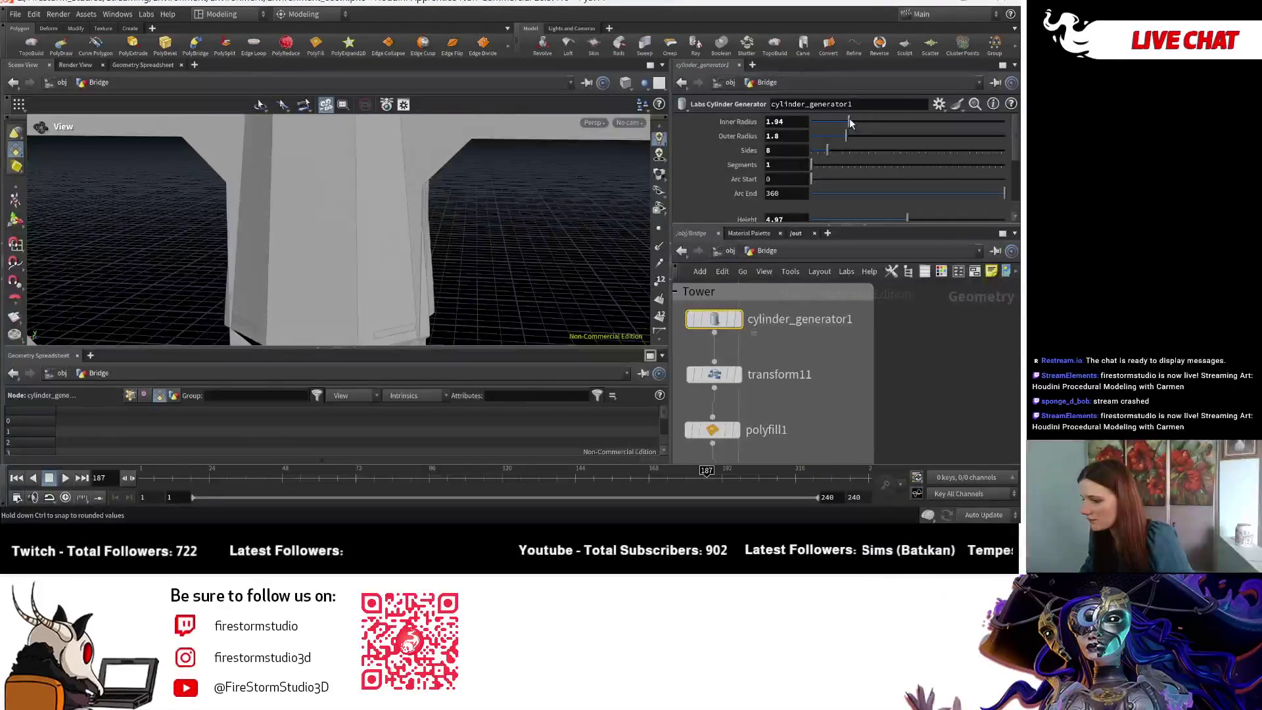
{"action": "mouse_move", "coordinate": [422, 205]}
{"action": "left_mouse_down"}
{"action": "mouse_move", "coordinate": [487, 226]}
{"action": "mouse_move", "coordinate": [465, 248]}
{"action": "mouse_move", "coordinate": [396, 236]}
{"action": "mouse_move", "coordinate": [430, 236]}
{"action": "mouse_move", "coordinate": [372, 247]}
{"action": "mouse_move", "coordinate": [530, 232]}
{"action": "mouse_move", "coordinate": [263, 270]}
{"action": "mouse_move", "coordinate": [212, 244]}
{"action": "mouse_move", "coordinate": [409, 247]}
{"action": "left_mouse_up"}
{"action": "key", "text": "ctrl+z"}
{"action": "left_click", "coordinate": [714, 374]}
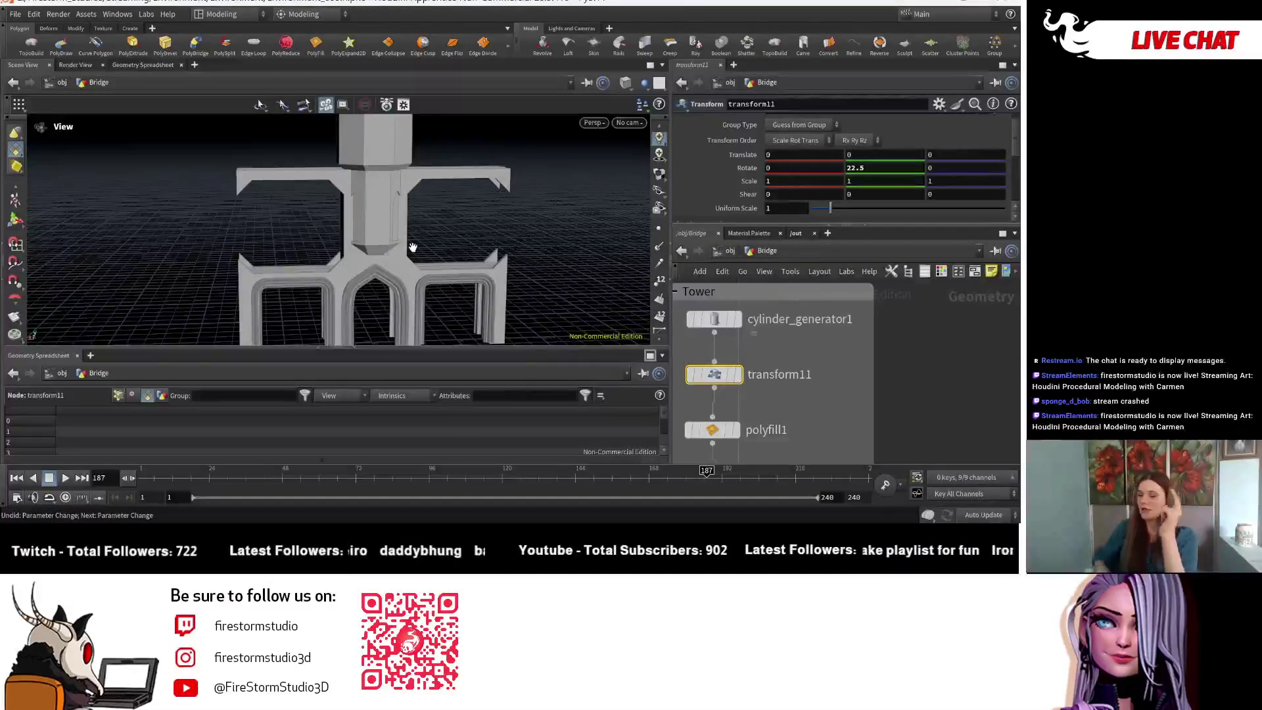
{"action": "left_click_drag", "start_coordinate": [410, 242], "coordinate": [390, 237]}
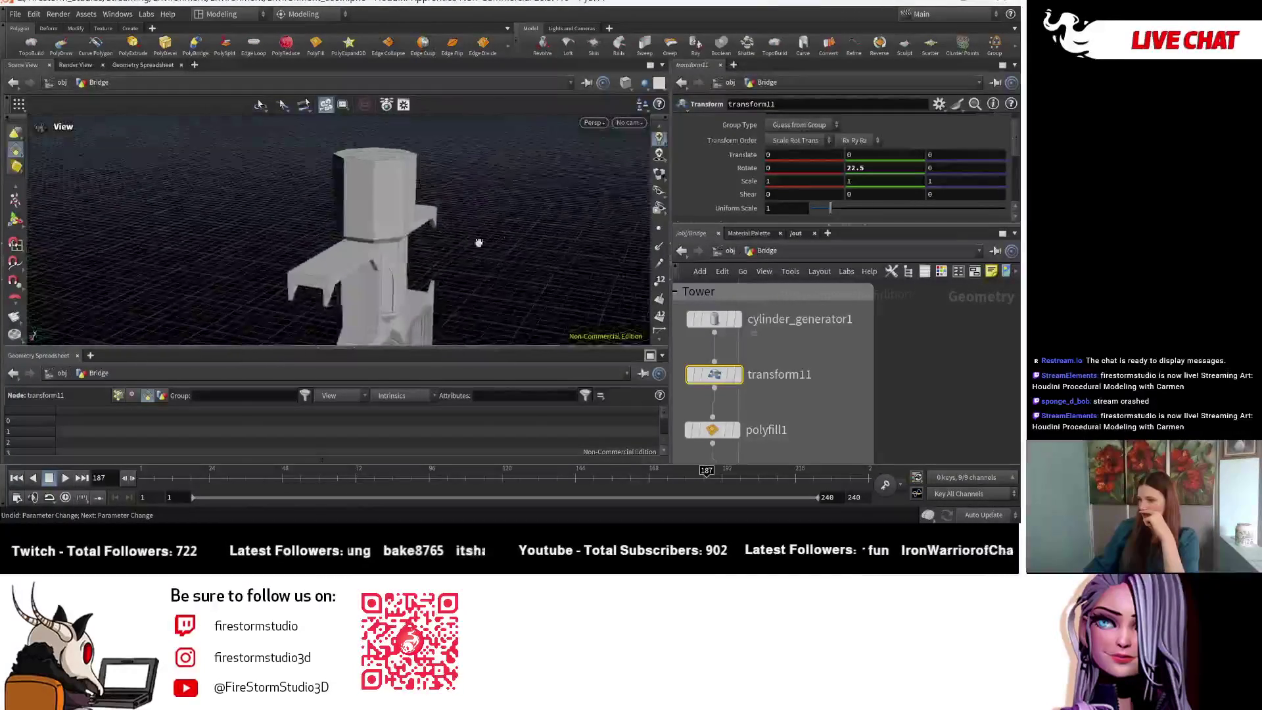
{"action": "scroll", "coordinate": [390, 237], "scroll_direction": "up", "scroll_amount": 3}
{"action": "scroll", "coordinate": [345, 277], "scroll_direction": "up", "scroll_amount": 3}
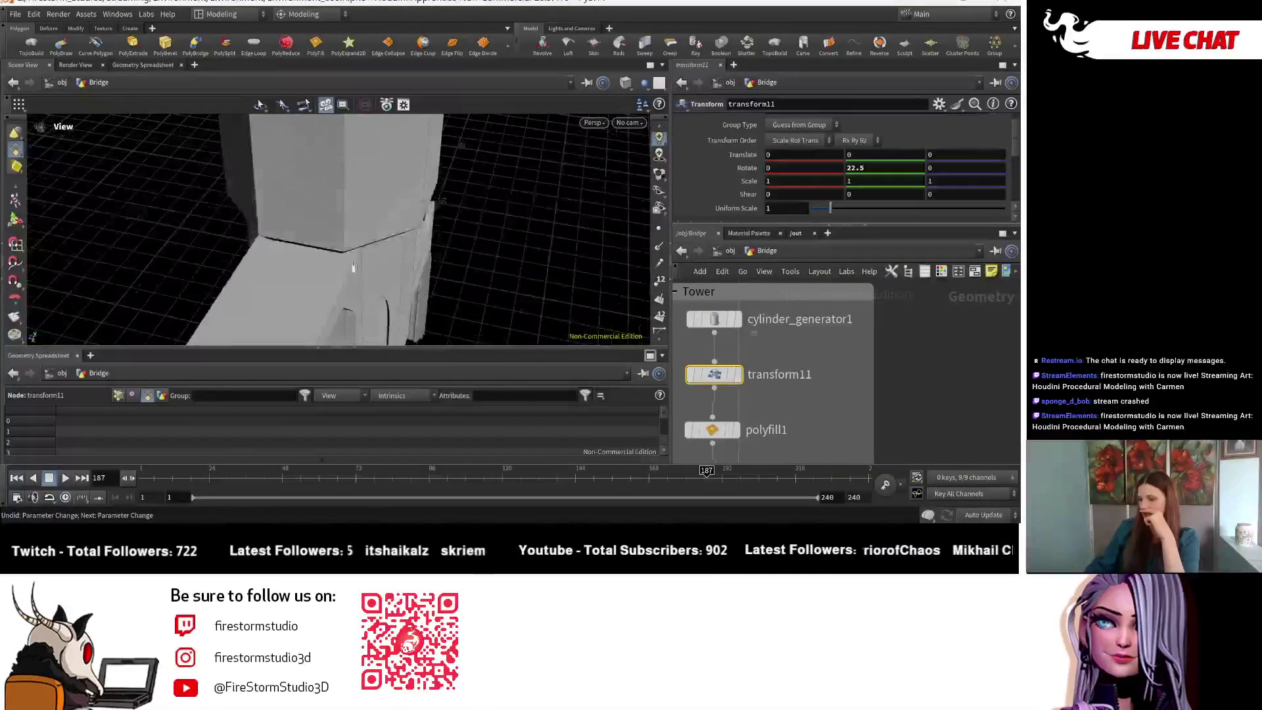
{"action": "mouse_move", "coordinate": [349, 254]}
{"action": "left_mouse_down"}
{"action": "mouse_move", "coordinate": [403, 220]}
{"action": "mouse_move", "coordinate": [385, 205]}
{"action": "left_mouse_up"}
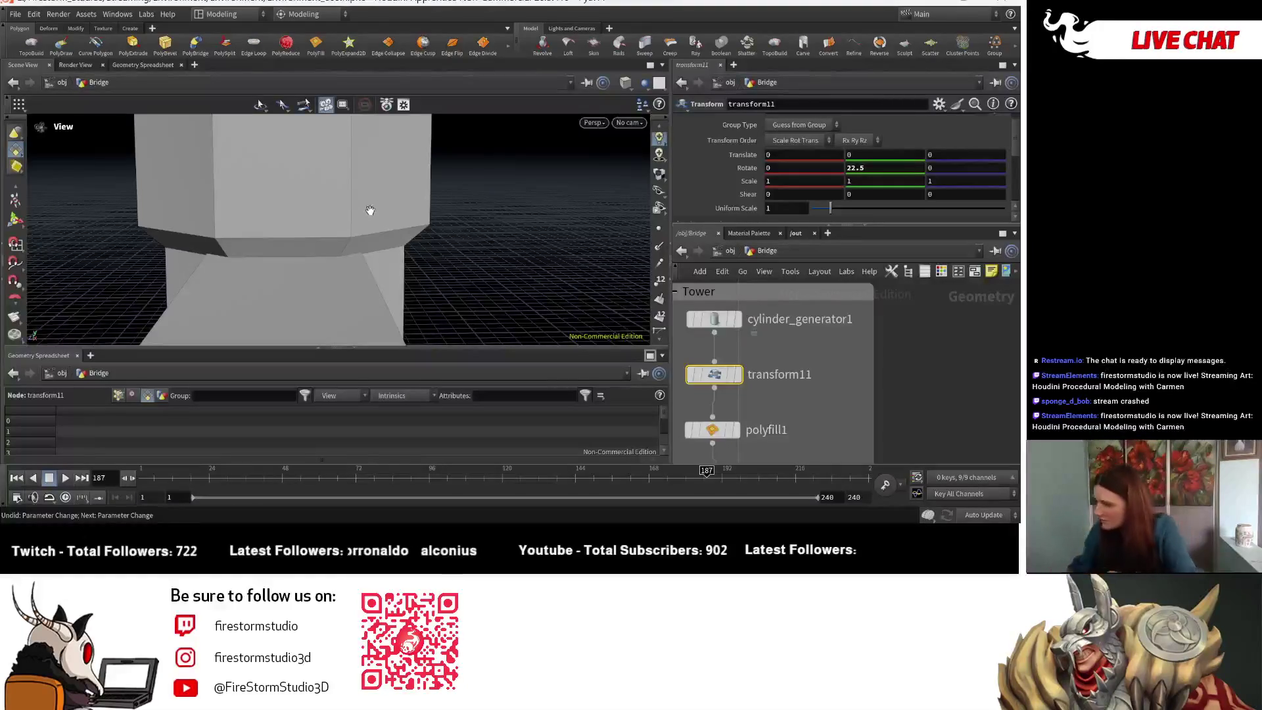
{"action": "scroll", "coordinate": [908, 335], "scroll_direction": "down", "scroll_amount": 6}
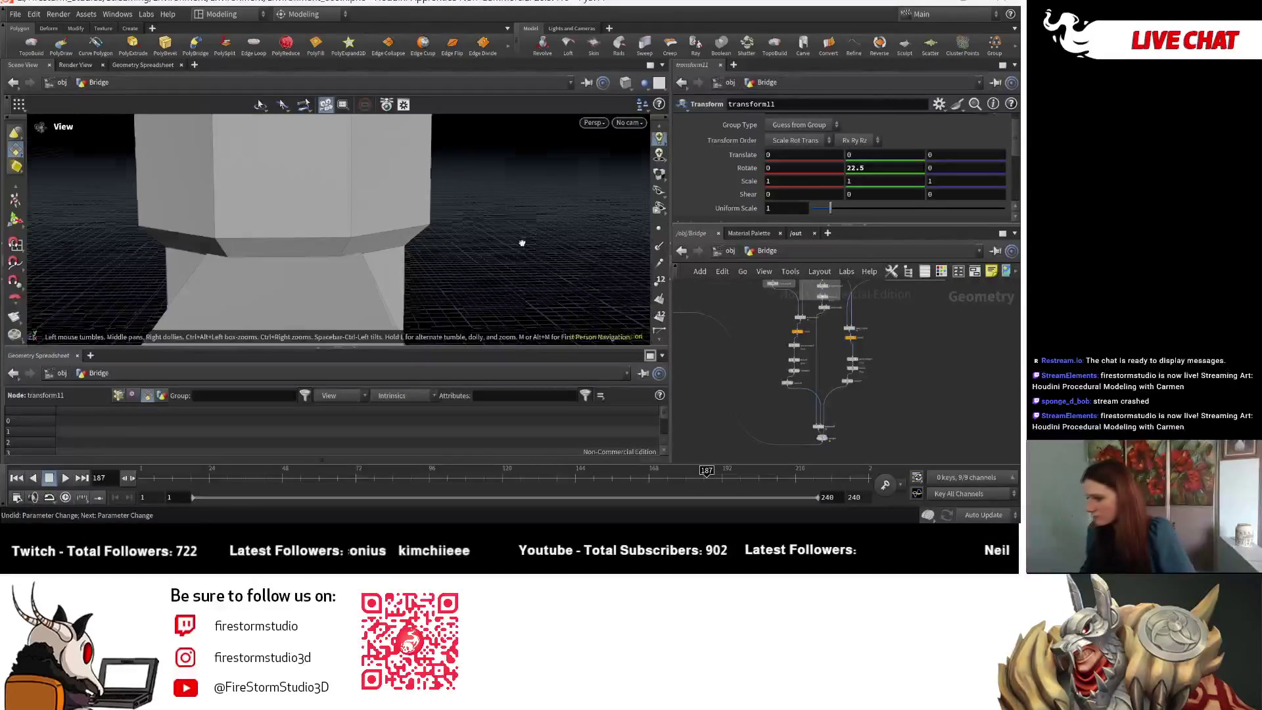
{"action": "left_click_drag", "start_coordinate": [521, 242], "coordinate": [484, 198]}
{"action": "scroll", "coordinate": [484, 198], "scroll_direction": "down", "scroll_amount": 4}
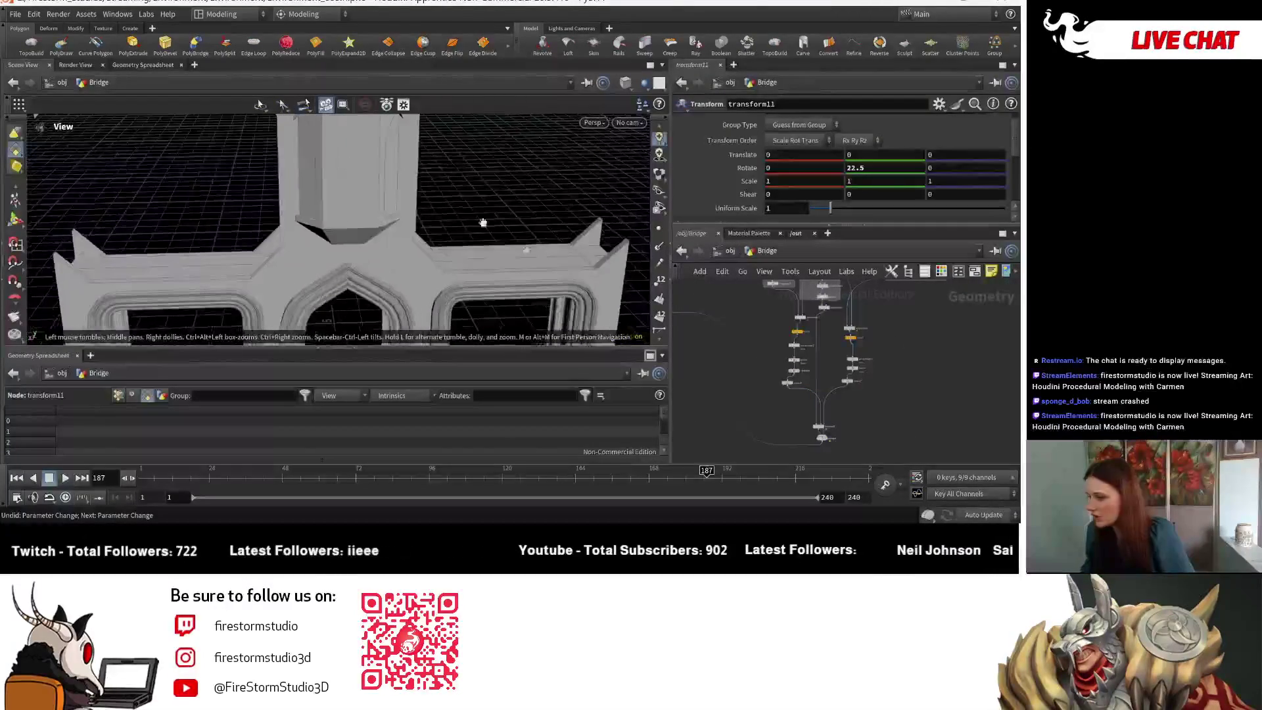
{"action": "scroll", "coordinate": [805, 340], "scroll_direction": "up", "scroll_amount": 2}
{"action": "scroll", "coordinate": [805, 341], "scroll_direction": "up", "scroll_amount": 2}
{"action": "scroll", "coordinate": [806, 341], "scroll_direction": "up", "scroll_amount": 2}
{"action": "scroll", "coordinate": [779, 360], "scroll_direction": "up", "scroll_amount": 2}
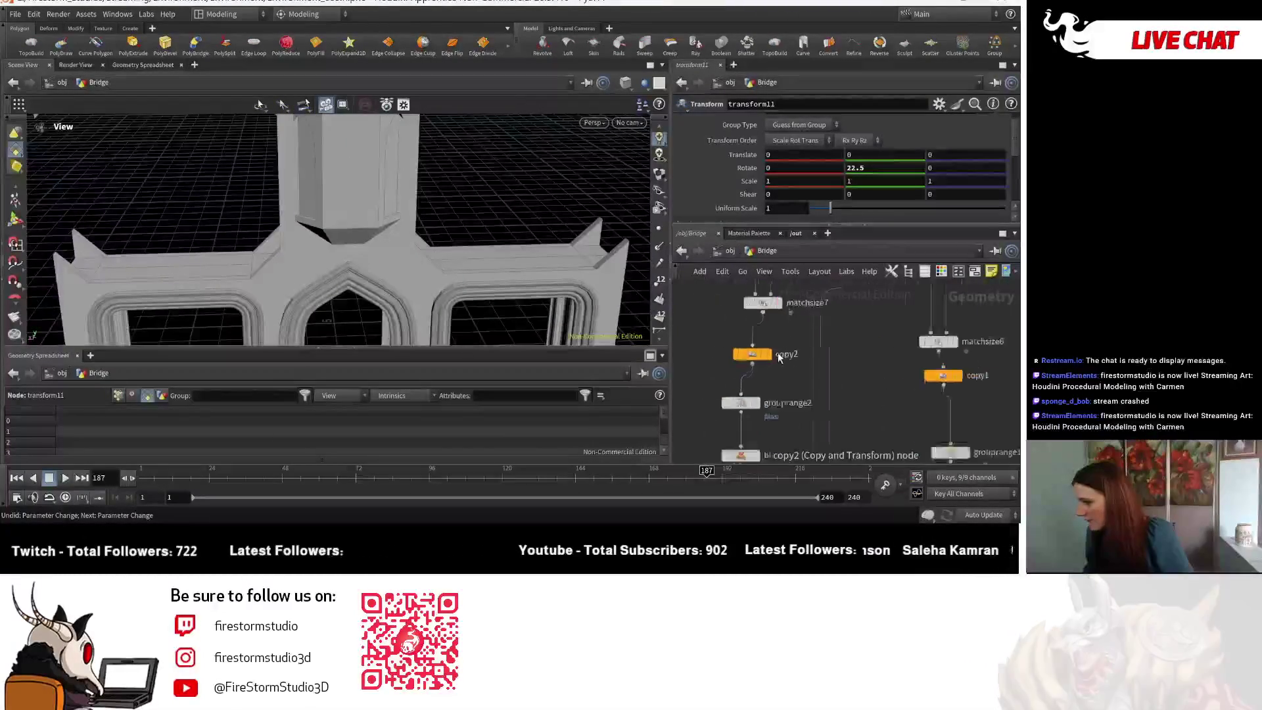
{"action": "scroll", "coordinate": [778, 360], "scroll_direction": "up", "scroll_amount": 2}
- Display merge1 so only the tower column with its arched window shows, then return to copy2
{"action": "left_click", "coordinate": [721, 356]}
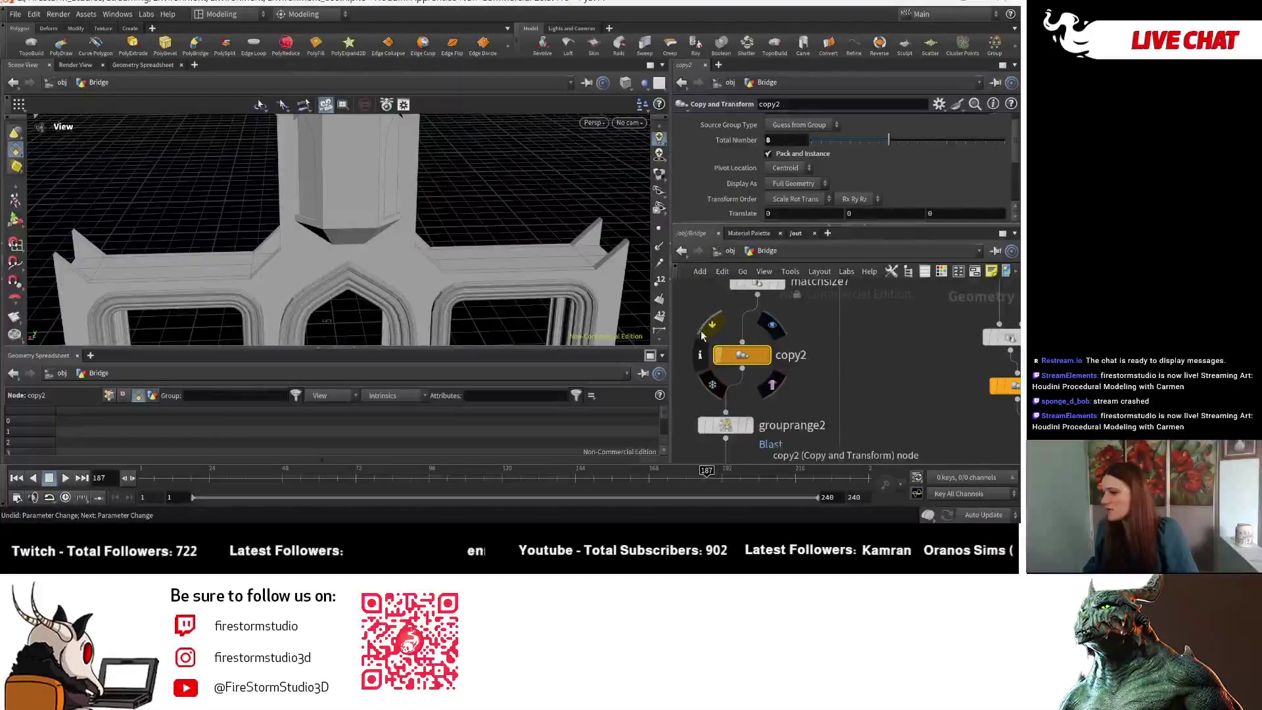
{"action": "scroll", "coordinate": [916, 374], "scroll_direction": "down", "scroll_amount": 1}
{"action": "scroll", "coordinate": [946, 379], "scroll_direction": "down", "scroll_amount": 1}
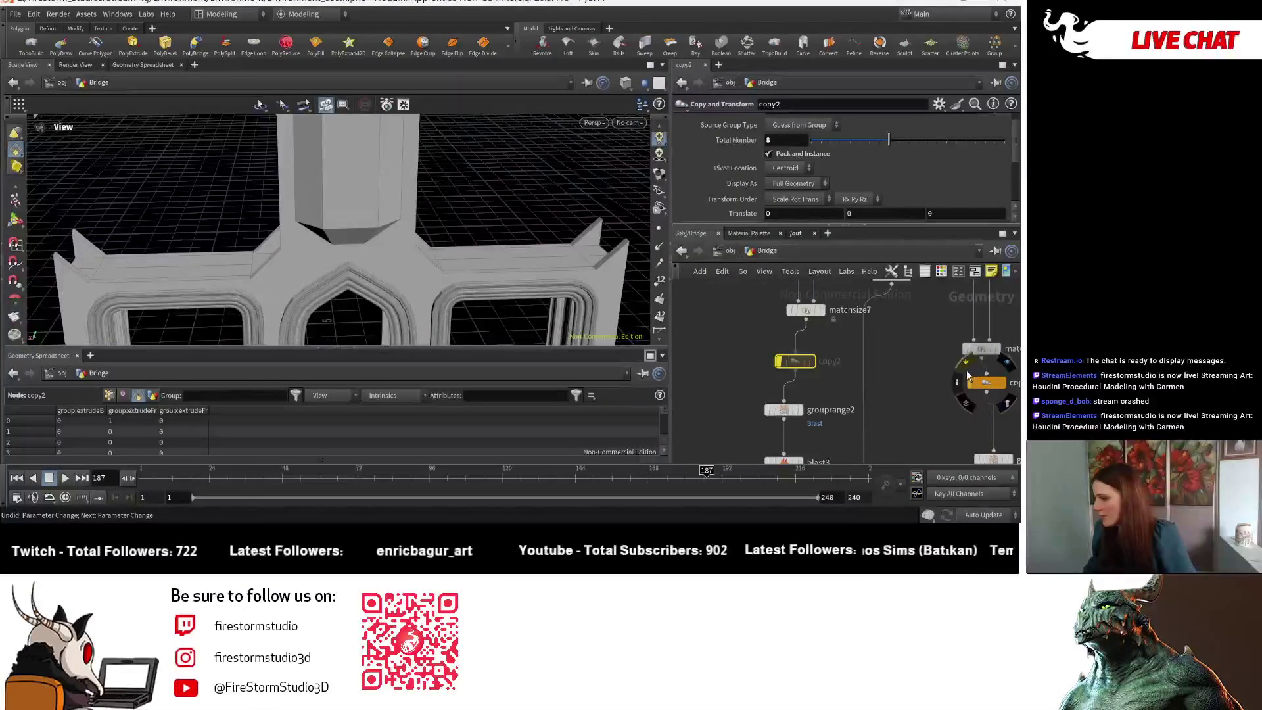
{"action": "middle_click_drag", "start_coordinate": [948, 370], "coordinate": [814, 411]}
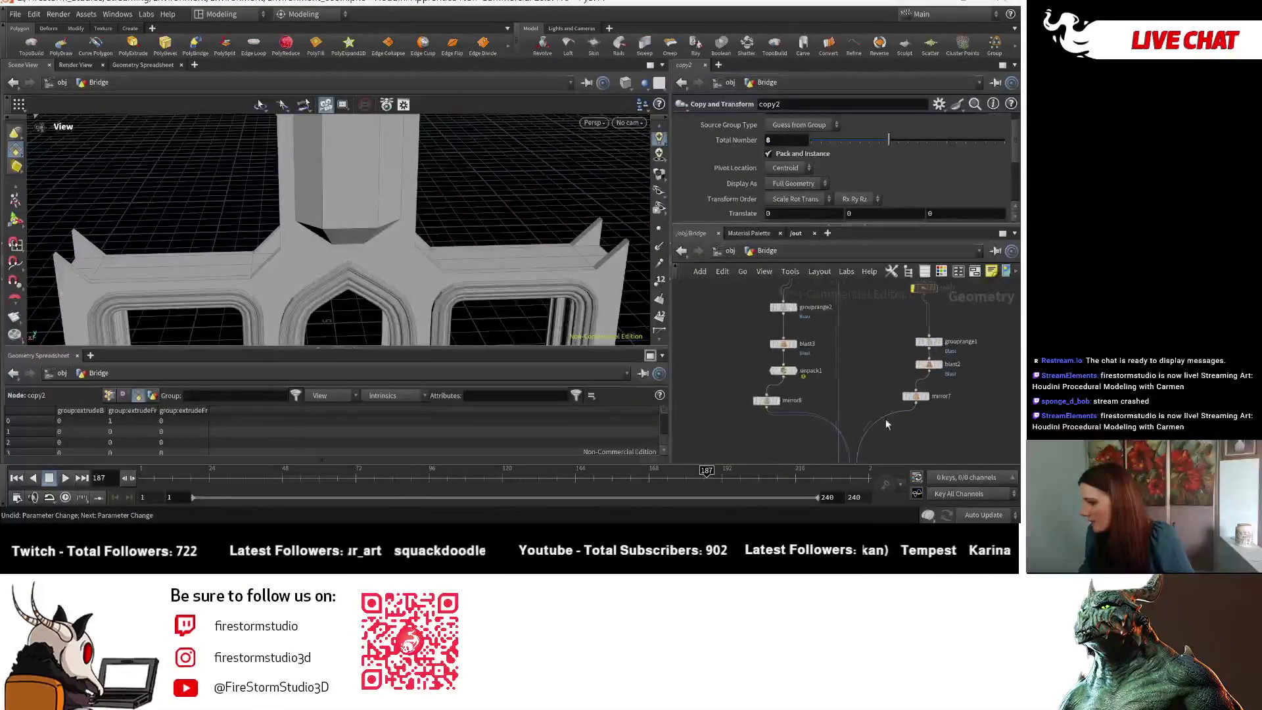
{"action": "scroll", "coordinate": [814, 409], "scroll_direction": "up", "scroll_amount": 1}
{"action": "left_click", "coordinate": [829, 457]}
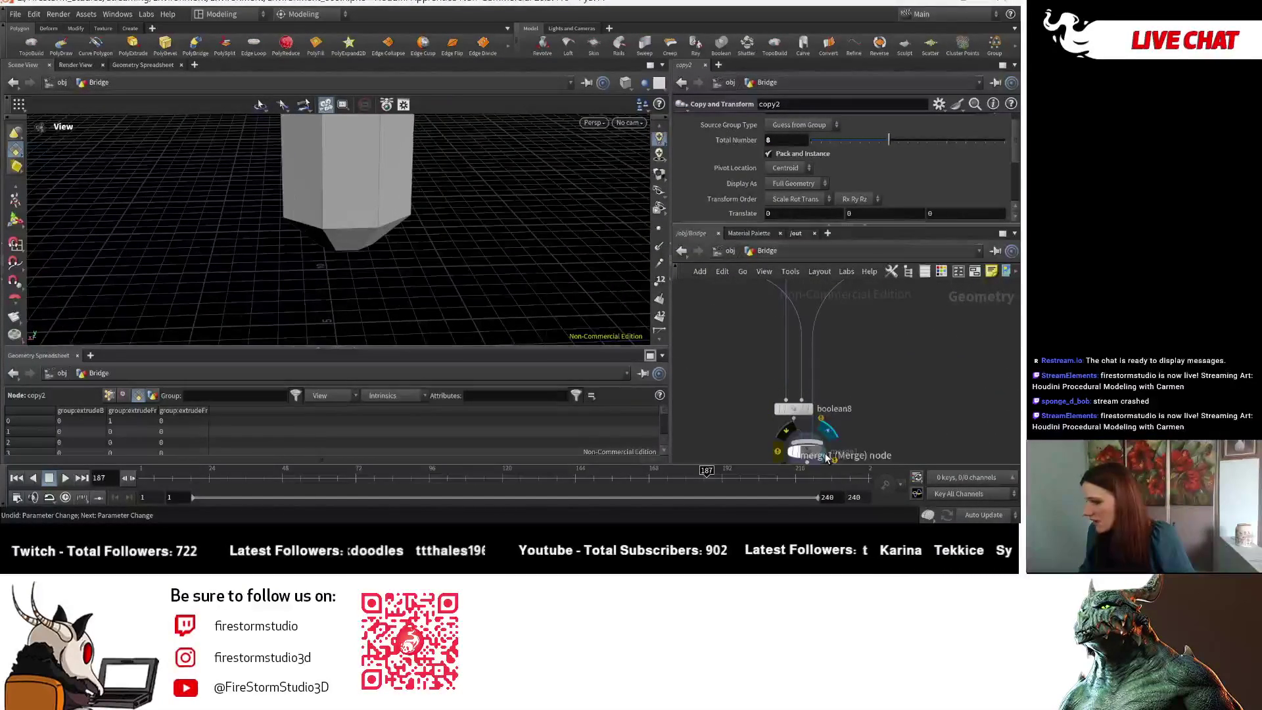
{"action": "mouse_move", "coordinate": [403, 200]}
{"action": "left_mouse_down"}
{"action": "mouse_move", "coordinate": [412, 233]}
{"action": "mouse_move", "coordinate": [344, 247]}
{"action": "mouse_move", "coordinate": [526, 231]}
{"action": "mouse_move", "coordinate": [380, 275]}
{"action": "mouse_move", "coordinate": [526, 273]}
{"action": "mouse_move", "coordinate": [391, 197]}
{"action": "mouse_move", "coordinate": [393, 134]}
{"action": "mouse_move", "coordinate": [385, 205]}
{"action": "left_mouse_up"}
{"action": "scroll", "coordinate": [873, 262], "scroll_direction": "down", "scroll_amount": 3}
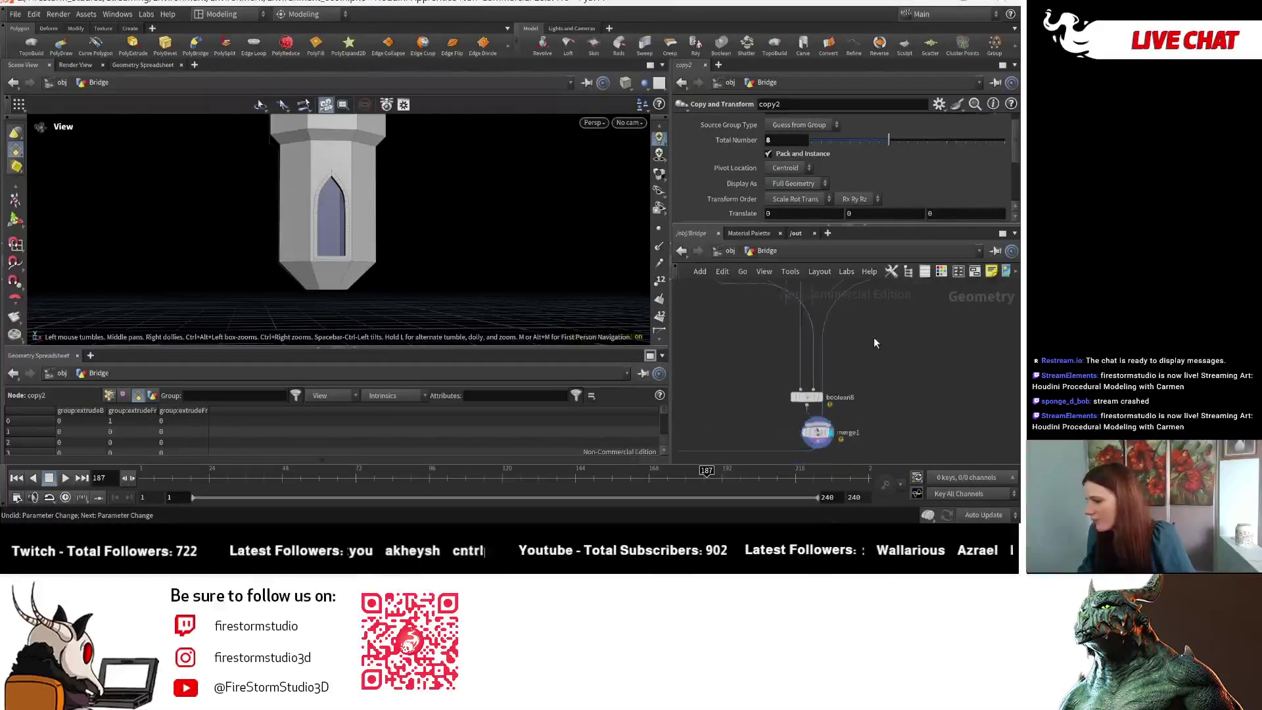
{"action": "scroll", "coordinate": [807, 399], "scroll_direction": "down", "scroll_amount": 2}
{"action": "scroll", "coordinate": [780, 429], "scroll_direction": "up", "scroll_amount": 2}
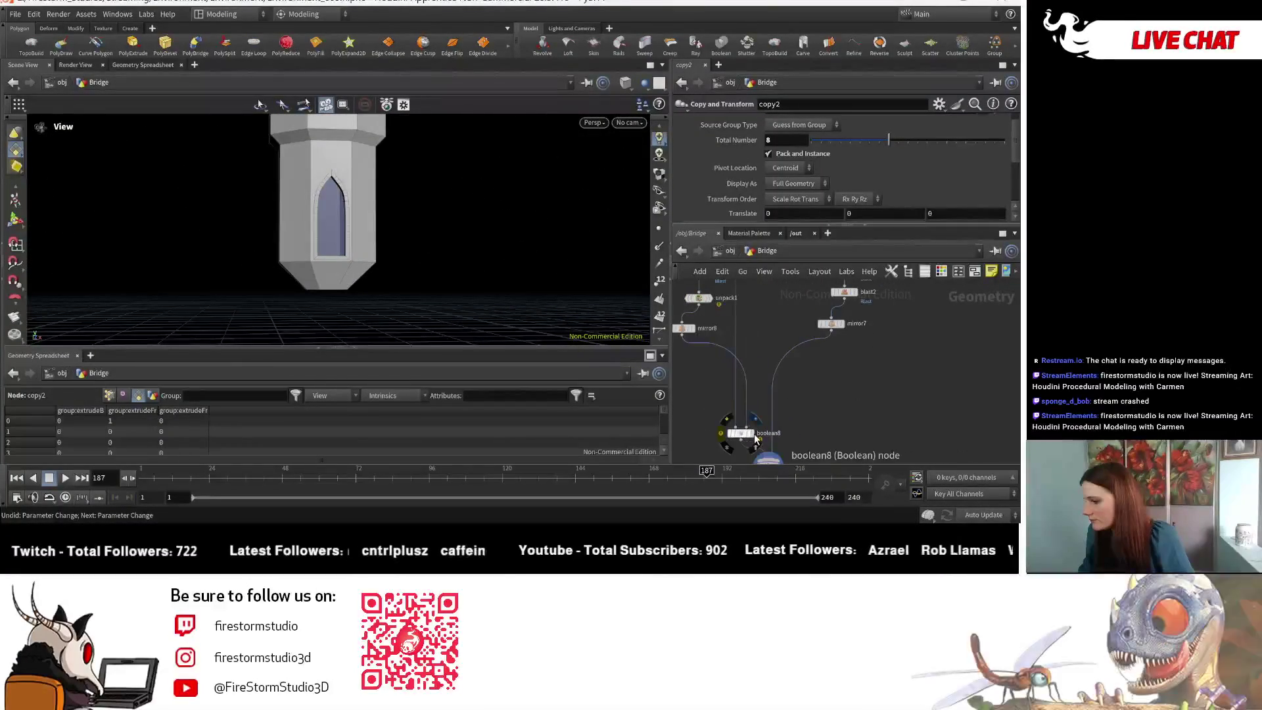
{"action": "mouse_move", "coordinate": [414, 296]}
{"action": "left_mouse_down"}
{"action": "mouse_move", "coordinate": [349, 310]}
{"action": "mouse_move", "coordinate": [290, 282]}
{"action": "mouse_move", "coordinate": [325, 266]}
{"action": "left_mouse_up"}
{"action": "scroll", "coordinate": [791, 346], "scroll_direction": "up", "scroll_amount": 2}
{"action": "scroll", "coordinate": [790, 347], "scroll_direction": "up", "scroll_amount": 2}
{"action": "scroll", "coordinate": [835, 166], "scroll_direction": "down", "scroll_amount": 3}
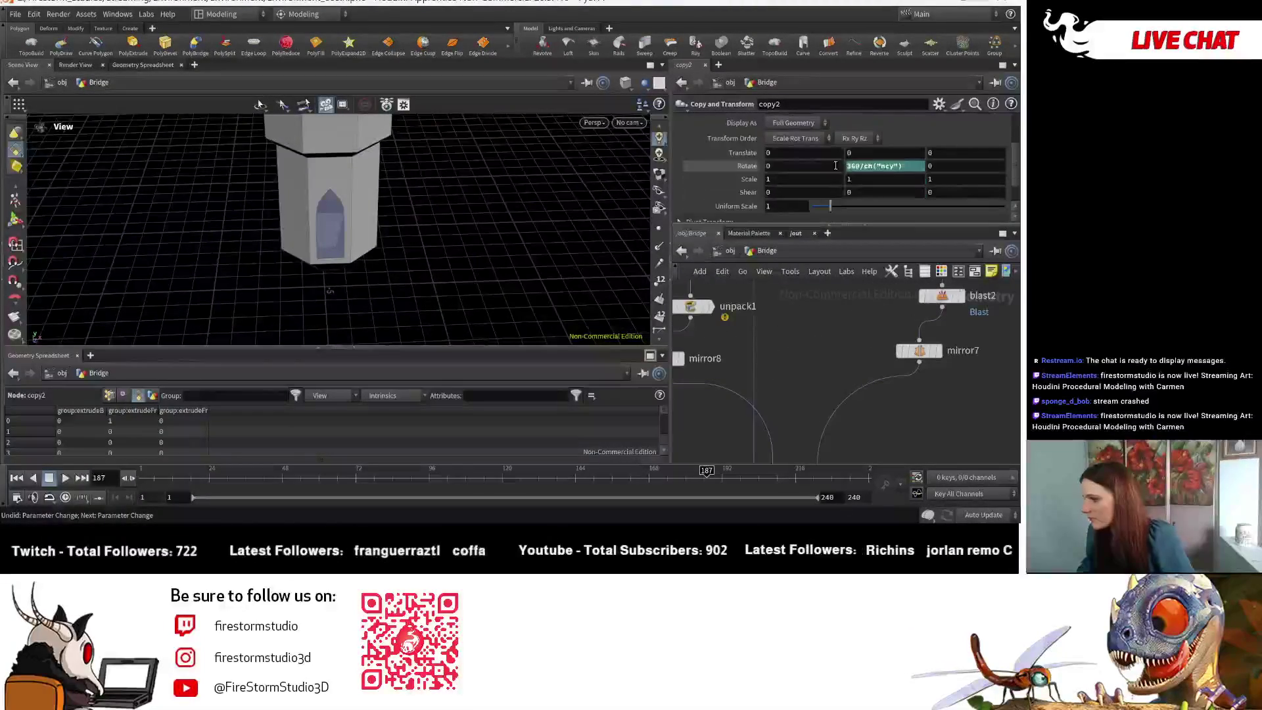
{"action": "scroll", "coordinate": [821, 161], "scroll_direction": "up", "scroll_amount": 2}
{"action": "scroll", "coordinate": [809, 164], "scroll_direction": "up", "scroll_amount": 1}
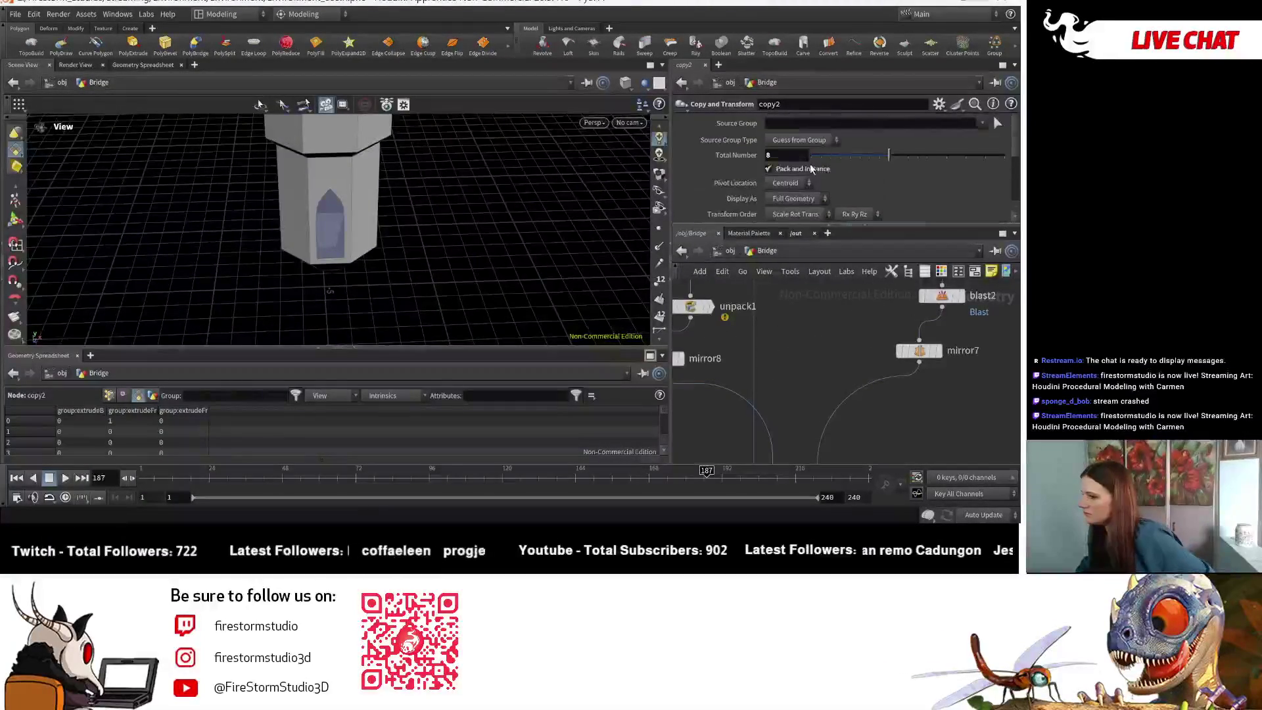
{"action": "scroll", "coordinate": [842, 171], "scroll_direction": "down", "scroll_amount": 1}
{"action": "middle_click_drag", "start_coordinate": [817, 304], "coordinate": [848, 384]}
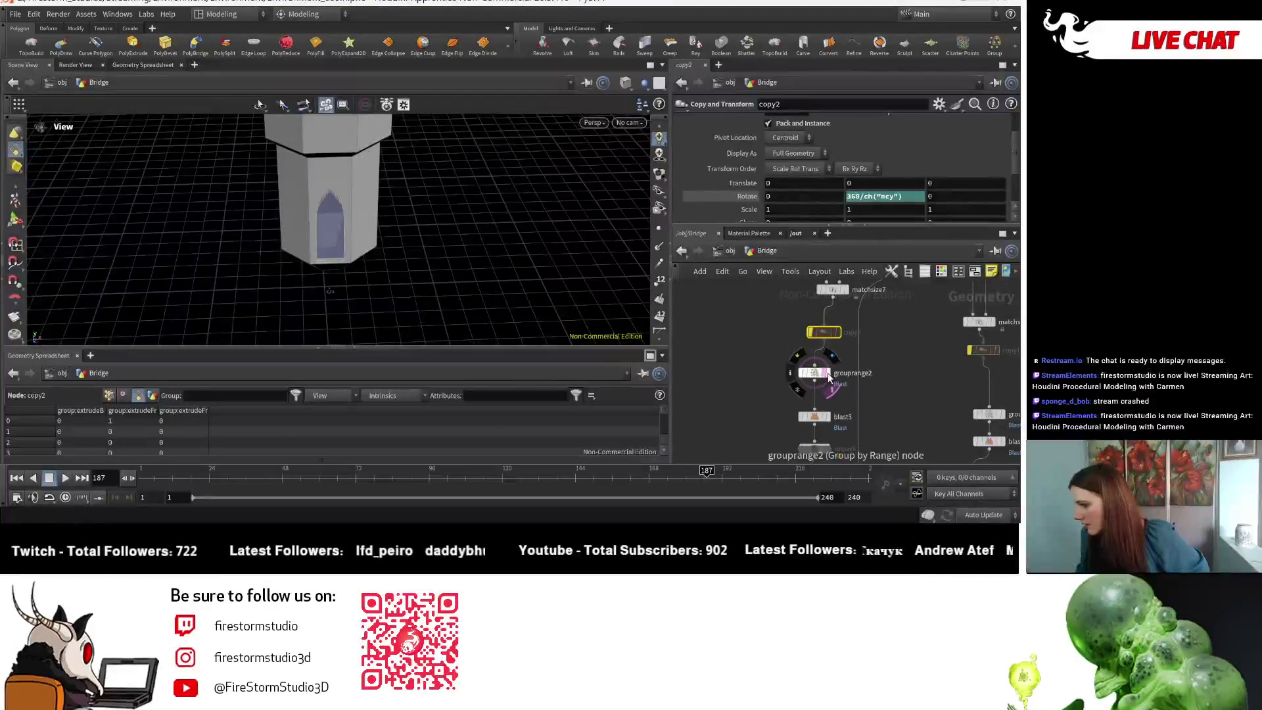
- Delete the grouprange2 node and display the full tower result again
{"action": "left_click", "coordinate": [831, 383]}
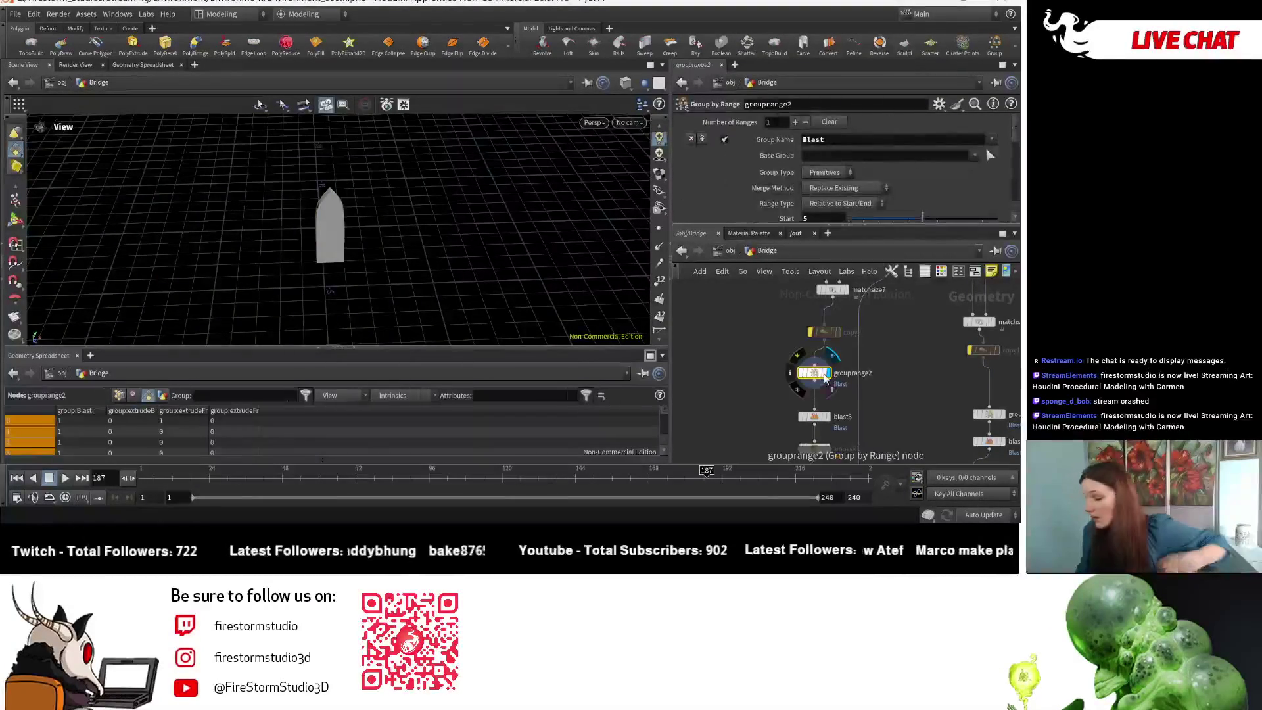
{"action": "key", "text": "Delete"}
{"action": "mouse_move", "coordinate": [838, 415]}
{"action": "middle_mouse_down"}
{"action": "mouse_move", "coordinate": [811, 381]}
{"action": "mouse_move", "coordinate": [852, 380]}
{"action": "middle_mouse_up"}
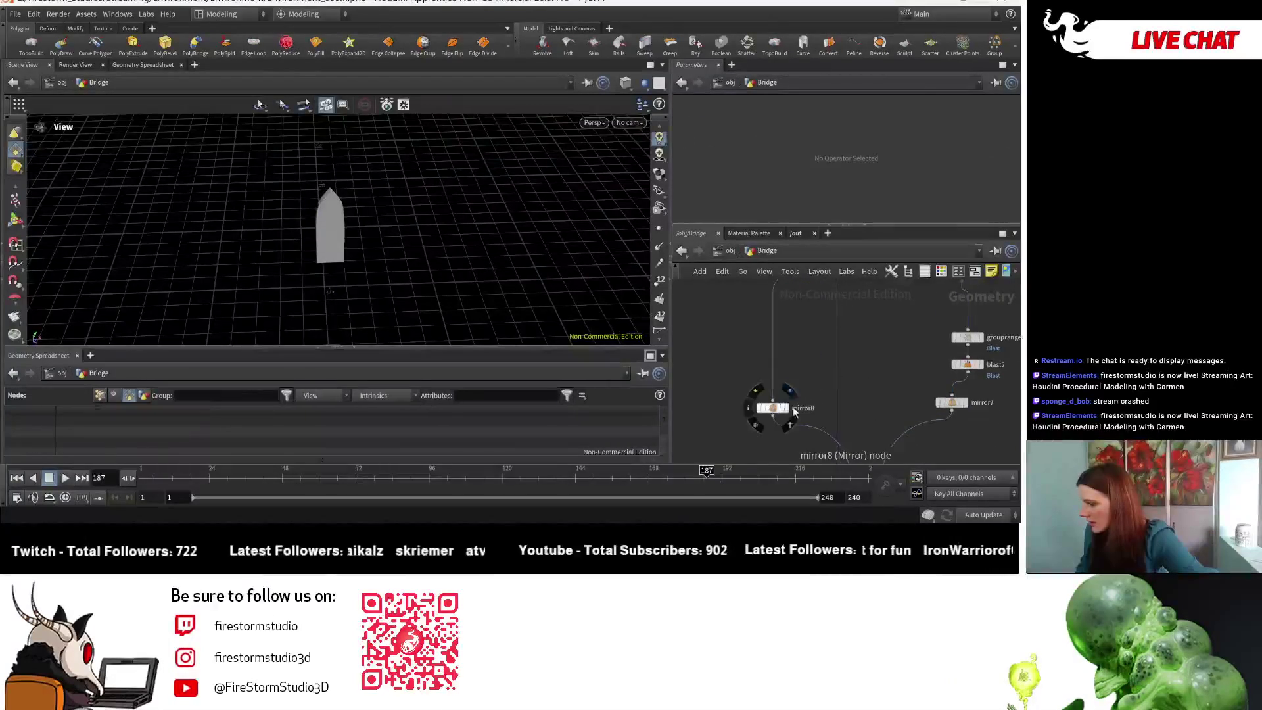
{"action": "middle_click_drag", "start_coordinate": [793, 412], "coordinate": [742, 285]}
{"action": "left_click", "coordinate": [825, 377]}
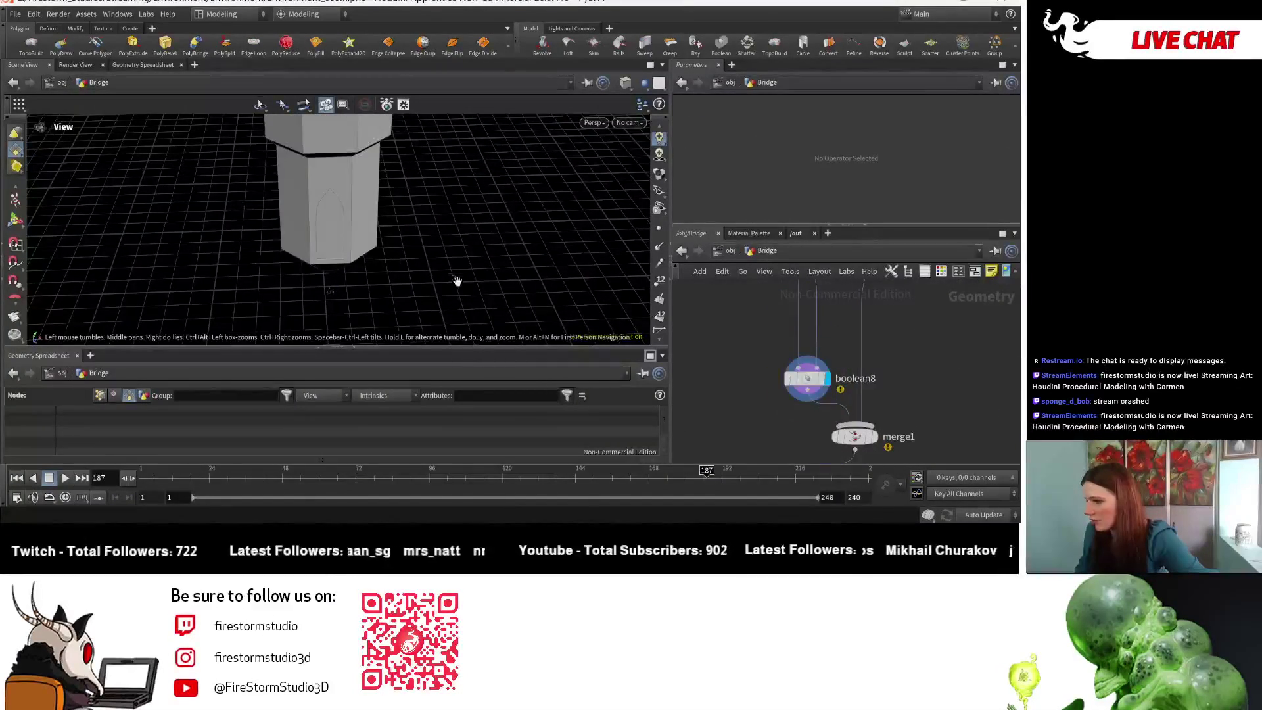
{"action": "left_click_drag", "start_coordinate": [456, 282], "coordinate": [444, 225]}
{"action": "scroll", "coordinate": [925, 371], "scroll_direction": "down", "scroll_amount": 1}
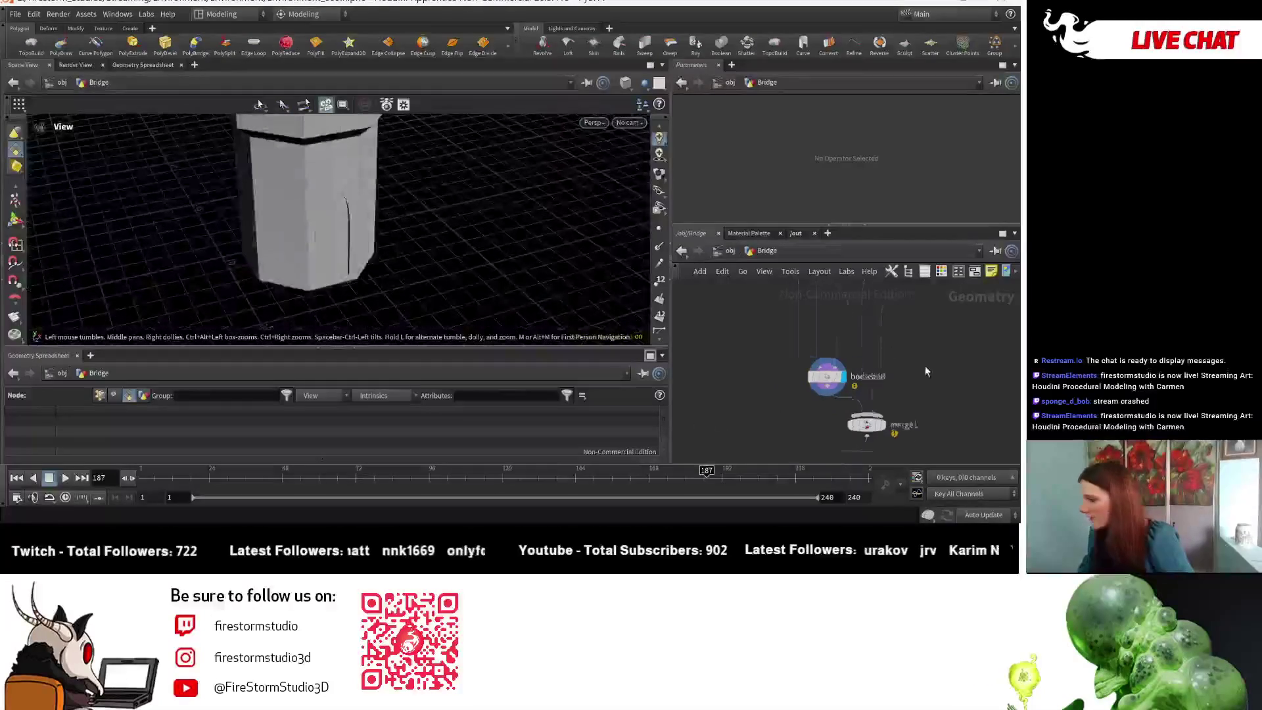
{"action": "scroll", "coordinate": [924, 366], "scroll_direction": "down", "scroll_amount": 2}
- Delete the node under matchsize6 plus grouprange1 and blast2, wiring matchsize6 into mirror7
{"action": "mouse_move", "coordinate": [808, 426]}
{"action": "middle_mouse_down"}
{"action": "mouse_move", "coordinate": [861, 401]}
{"action": "mouse_move", "coordinate": [909, 327]}
{"action": "middle_mouse_up"}
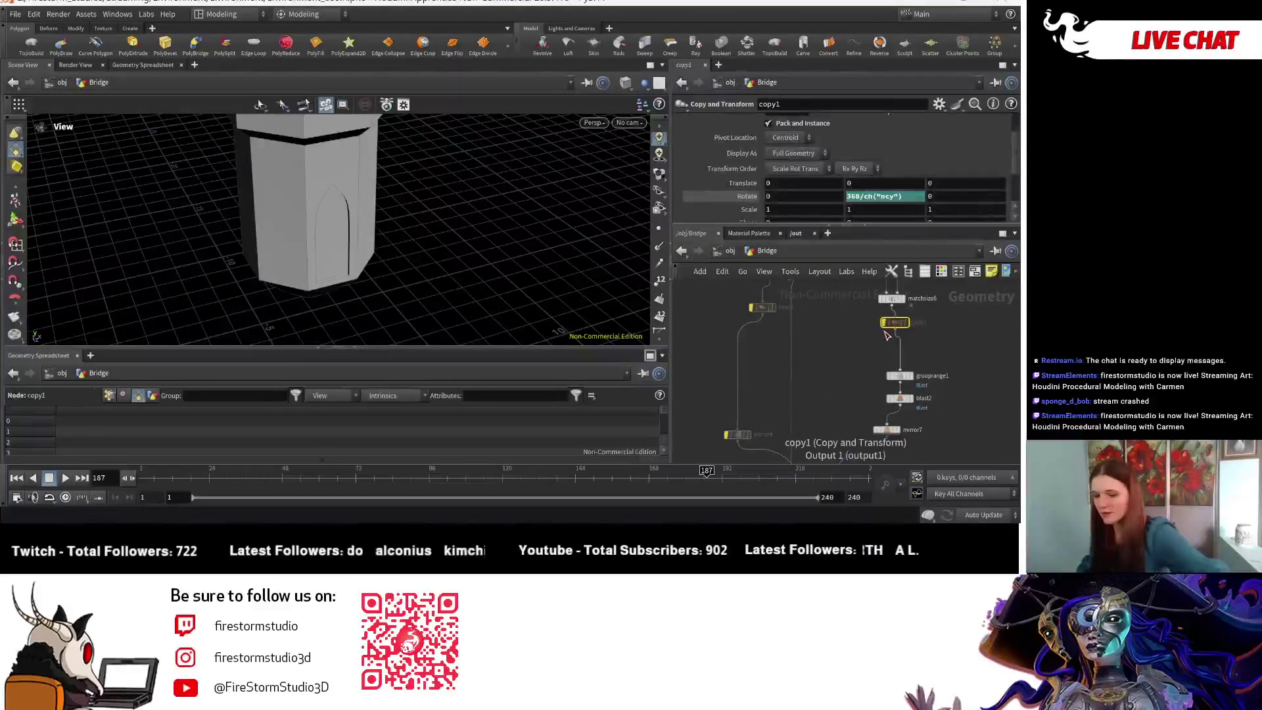
{"action": "key", "text": "Delete"}
{"action": "left_click_drag", "start_coordinate": [881, 396], "coordinate": [880, 408]}
{"action": "key", "text": "Delete"}
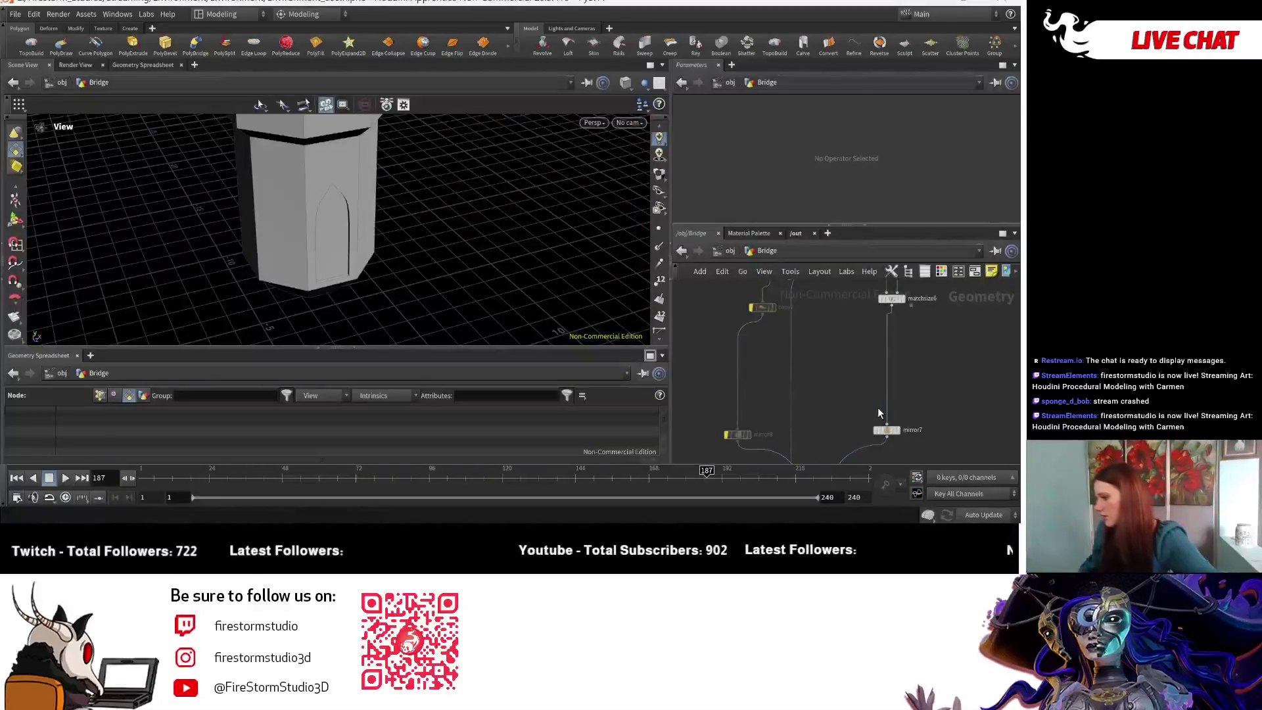
- Display mirror7 and set its Direction to 0, 0, 1 to mirror the arch along Z
{"action": "left_click", "coordinate": [902, 430]}
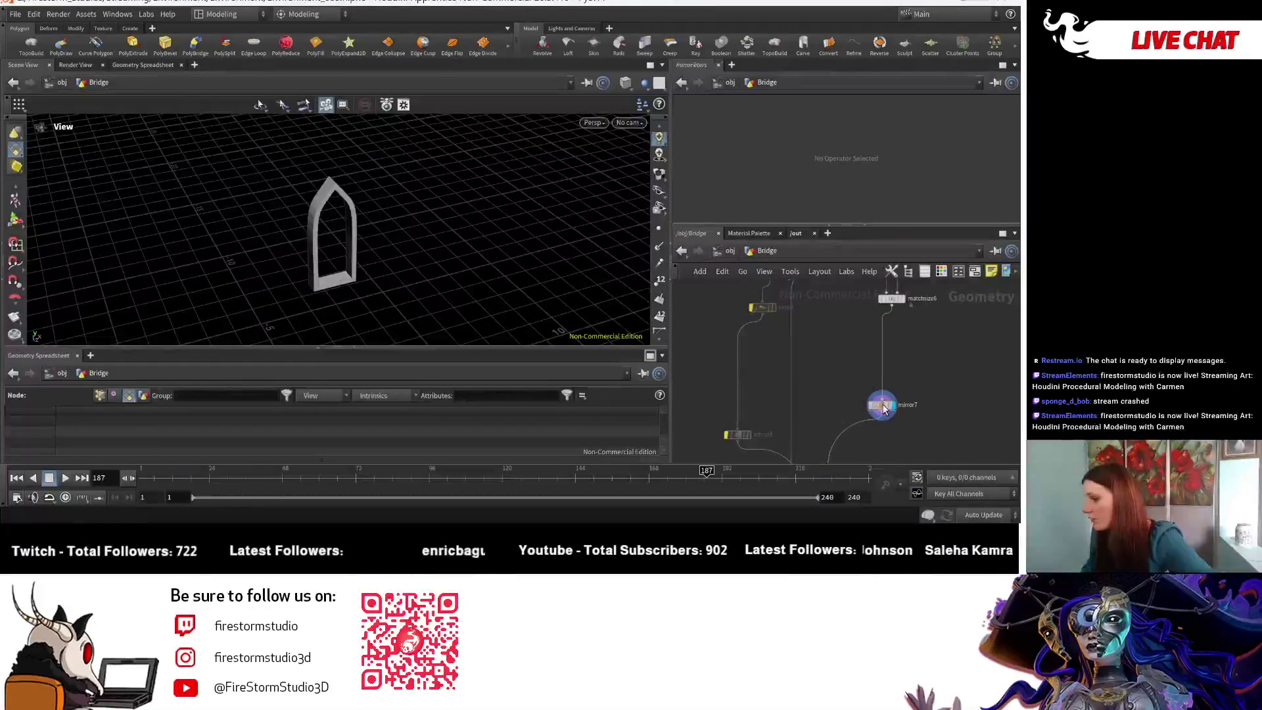
{"action": "left_click", "coordinate": [882, 407]}
{"action": "left_click_drag", "start_coordinate": [326, 226], "coordinate": [341, 233]}
{"action": "type", "text": "0"}
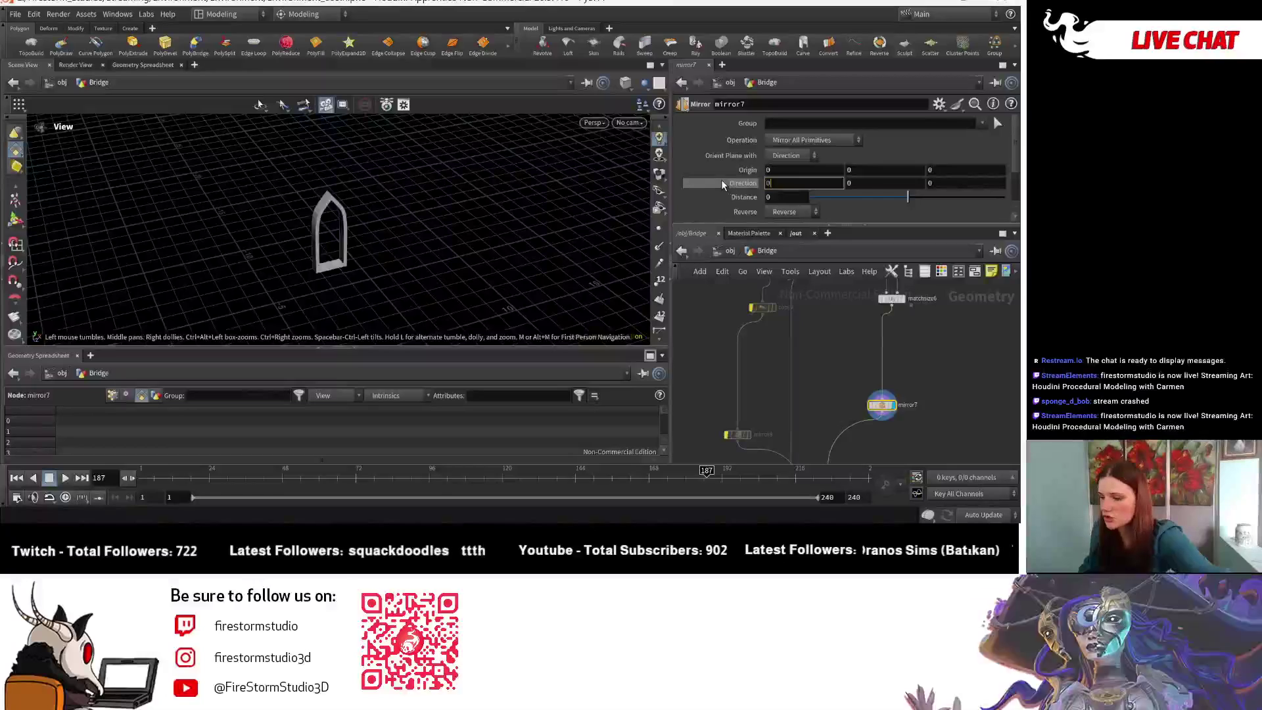
{"action": "key", "text": "Tab"}
{"action": "key", "text": "Tab"}
{"action": "type", "text": "1"}
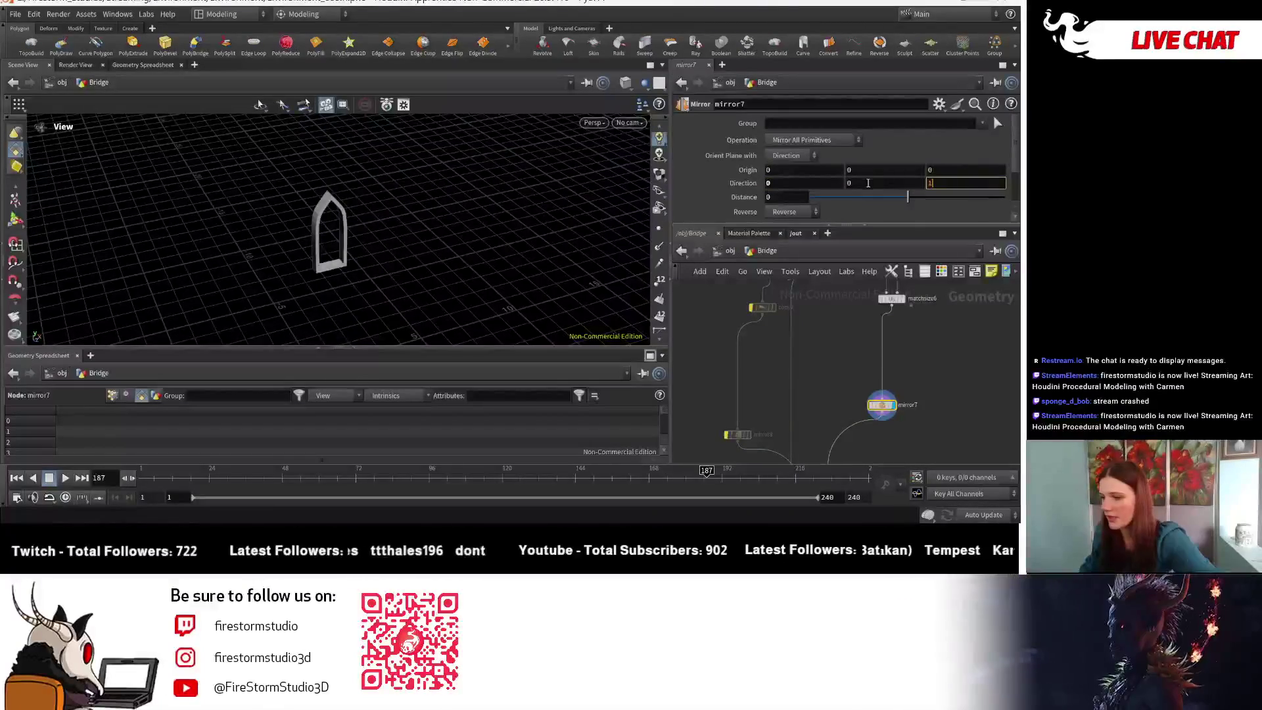
- Copy-paste mirror7 as mirror8 mirroring along X (Direction 1, 0, 0) and display it
{"action": "key", "text": "ctrl+c"}
{"action": "key", "text": "ctrl+v"}
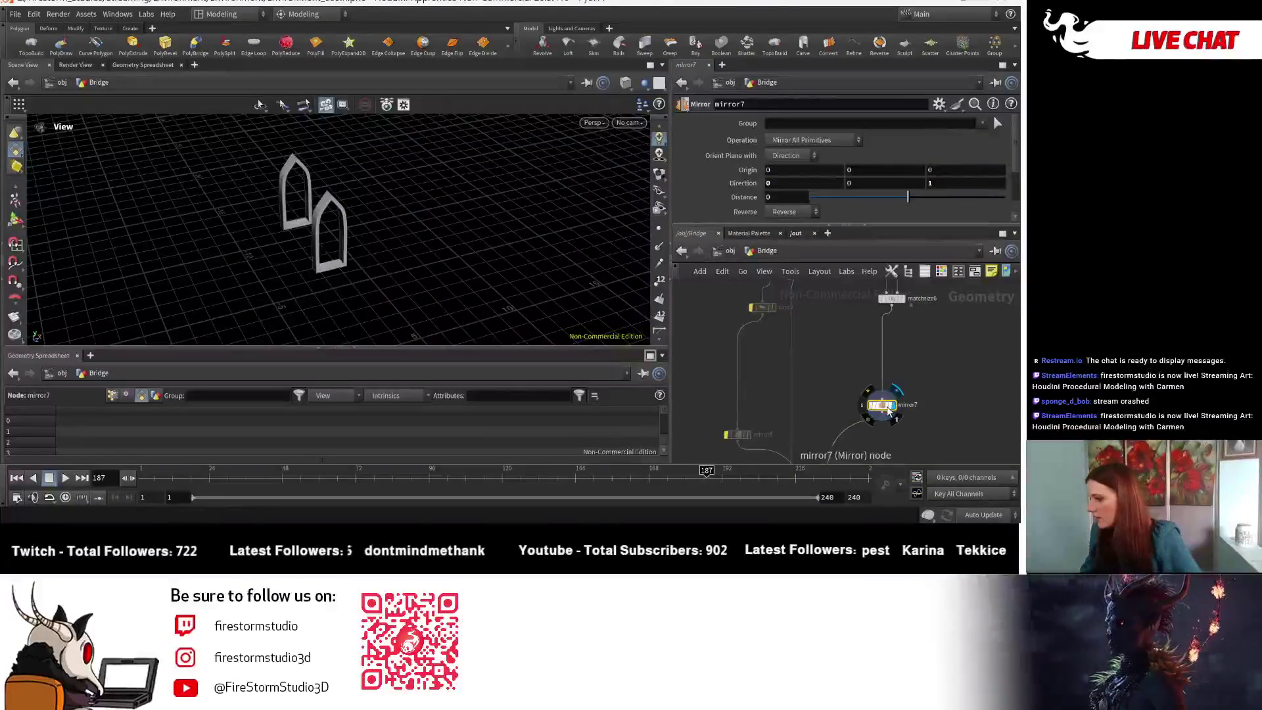
{"action": "left_click", "coordinate": [760, 434]}
{"action": "left_click", "coordinate": [746, 407]}
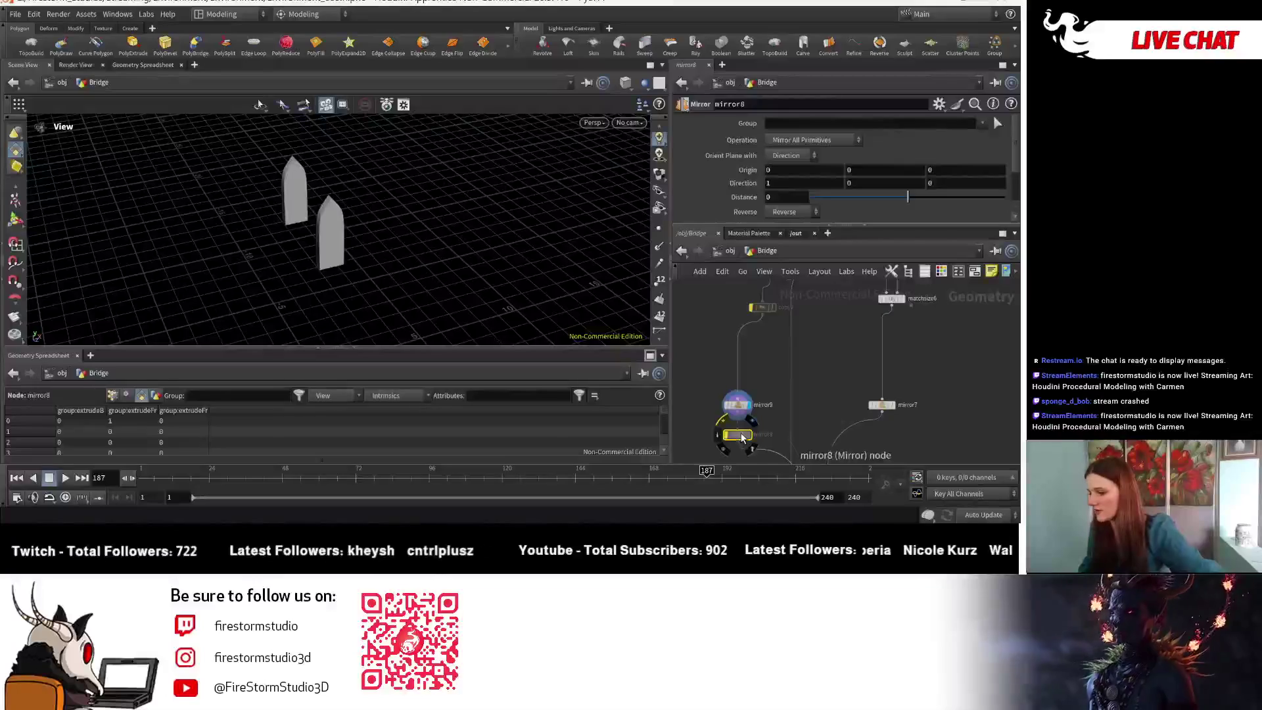
{"action": "left_click", "coordinate": [779, 414]}
{"action": "scroll", "coordinate": [779, 394], "scroll_direction": "down", "scroll_amount": 2}
- Display the box and then the merged tower output, orbiting to view the whole tower
{"action": "left_click", "coordinate": [751, 357]}
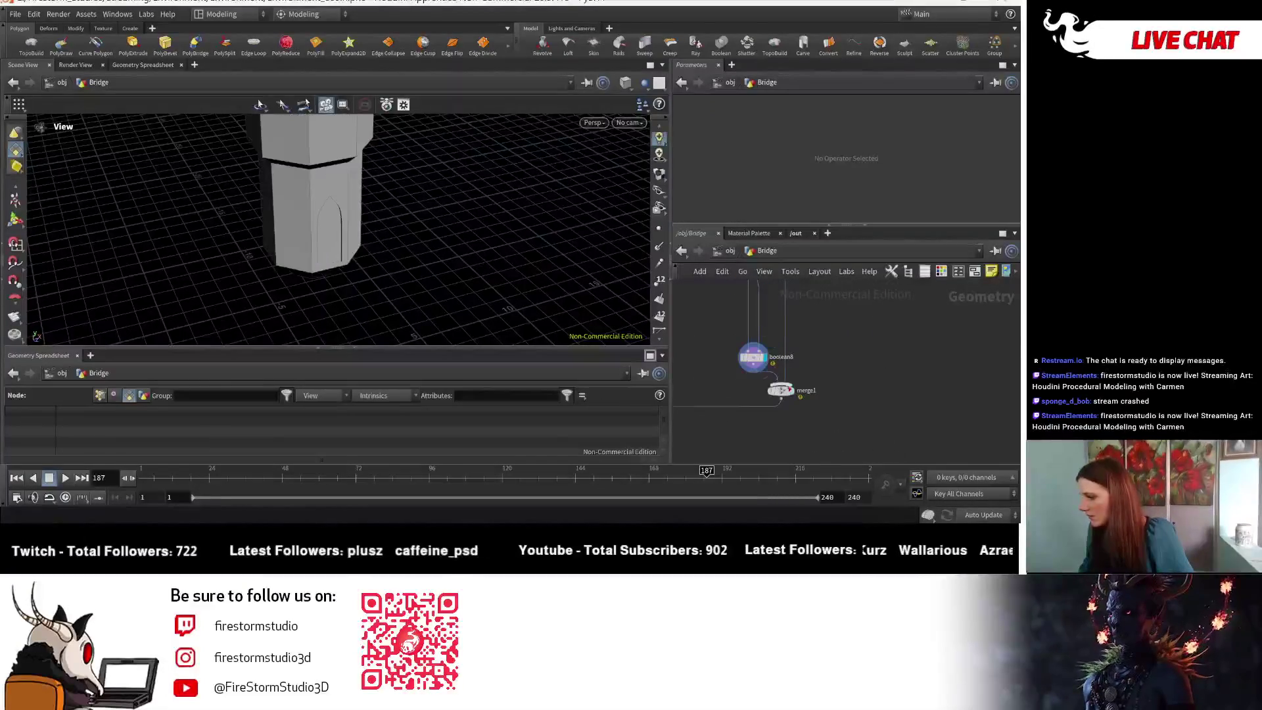
{"action": "left_click_drag", "start_coordinate": [417, 302], "coordinate": [584, 301]}
{"action": "left_click", "coordinate": [800, 391]}
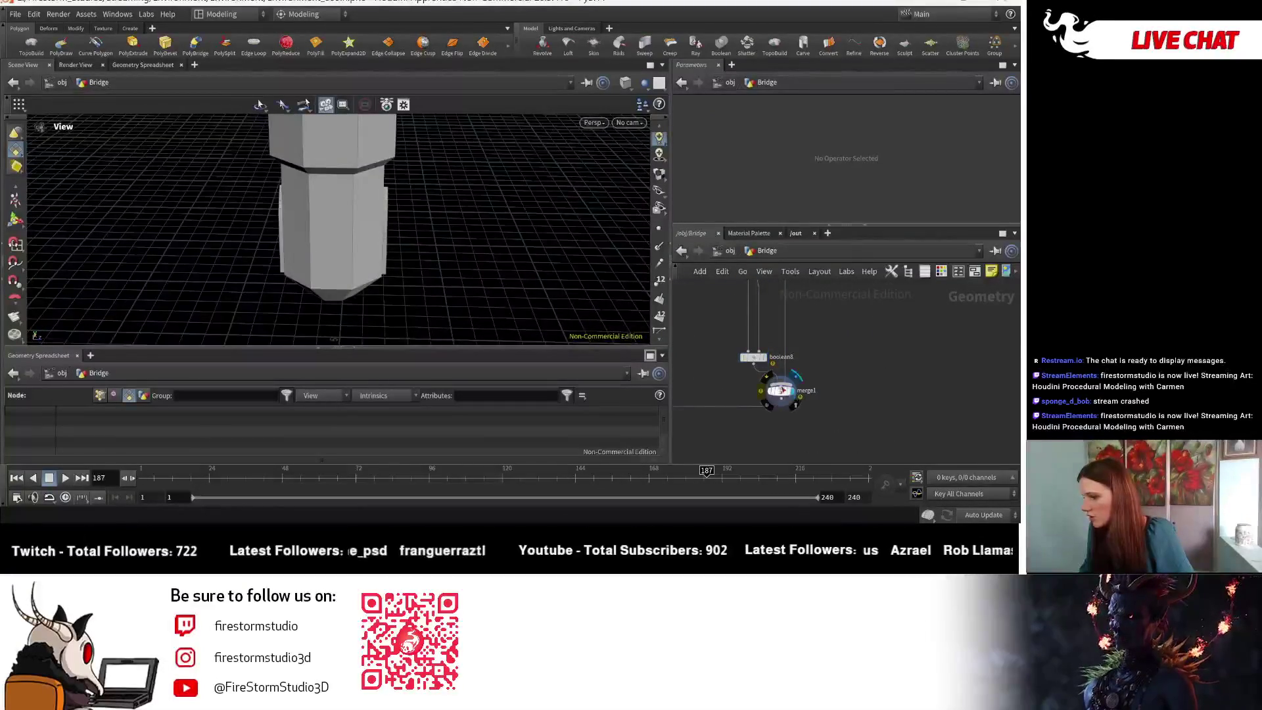
{"action": "mouse_move", "coordinate": [527, 257]}
{"action": "left_mouse_down"}
{"action": "mouse_move", "coordinate": [427, 260]}
{"action": "mouse_move", "coordinate": [337, 212]}
{"action": "mouse_move", "coordinate": [388, 240]}
{"action": "left_mouse_up"}
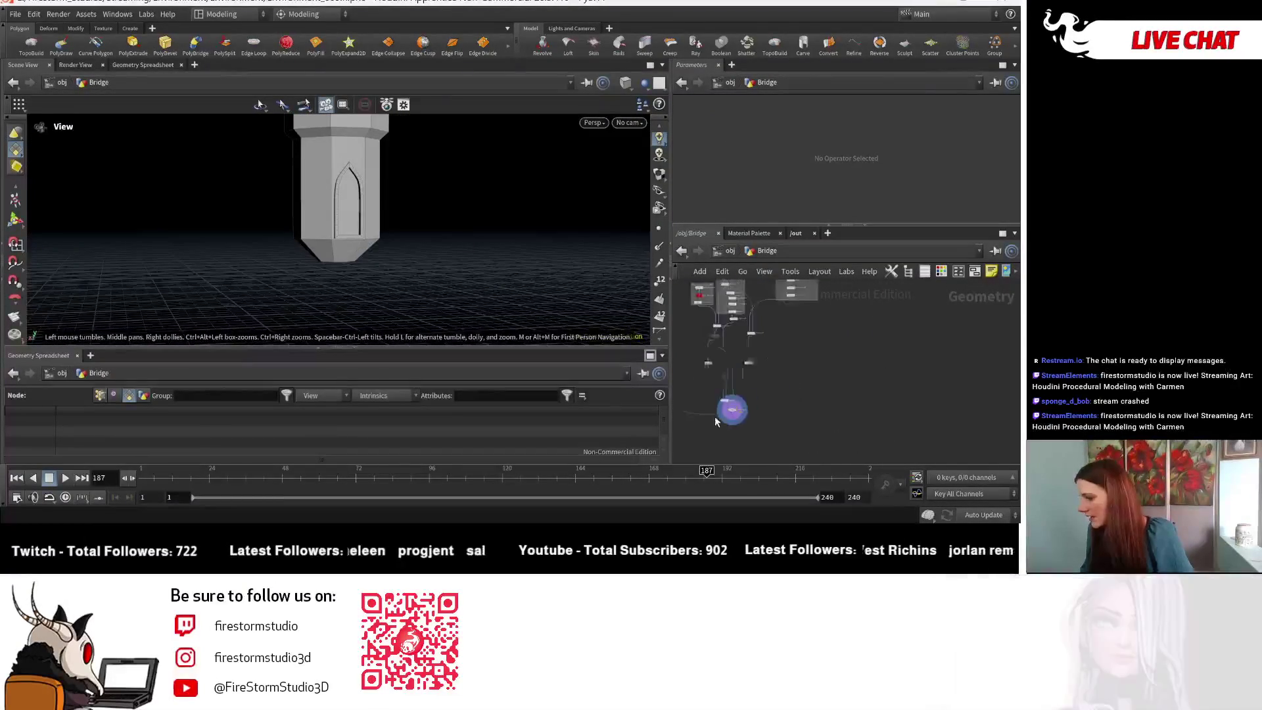
- Display the boolean node's output to show the full bridge with tower and arches
{"action": "middle_click_drag", "start_coordinate": [755, 385], "coordinate": [823, 428]}
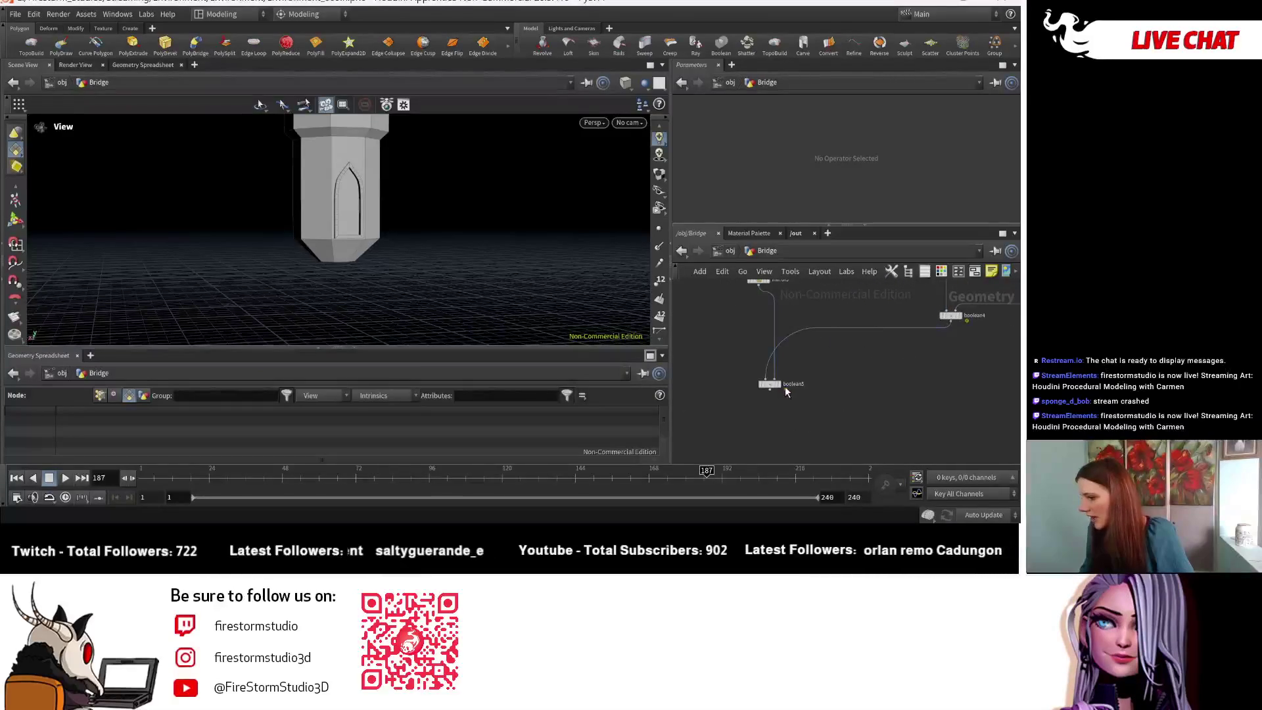
{"action": "left_click", "coordinate": [784, 392]}
{"action": "mouse_move", "coordinate": [417, 211]}
{"action": "left_mouse_down"}
{"action": "mouse_move", "coordinate": [418, 189]}
{"action": "mouse_move", "coordinate": [344, 210]}
{"action": "mouse_move", "coordinate": [310, 204]}
{"action": "mouse_move", "coordinate": [451, 220]}
{"action": "mouse_move", "coordinate": [473, 197]}
{"action": "mouse_move", "coordinate": [403, 232]}
{"action": "mouse_move", "coordinate": [442, 174]}
{"action": "mouse_move", "coordinate": [355, 161]}
{"action": "left_mouse_up"}
{"action": "scroll", "coordinate": [417, 188], "scroll_direction": "down", "scroll_amount": 2}
{"action": "scroll", "coordinate": [403, 232], "scroll_direction": "up", "scroll_amount": 5}
{"action": "scroll", "coordinate": [561, 181], "scroll_direction": "up", "scroll_amount": 3}
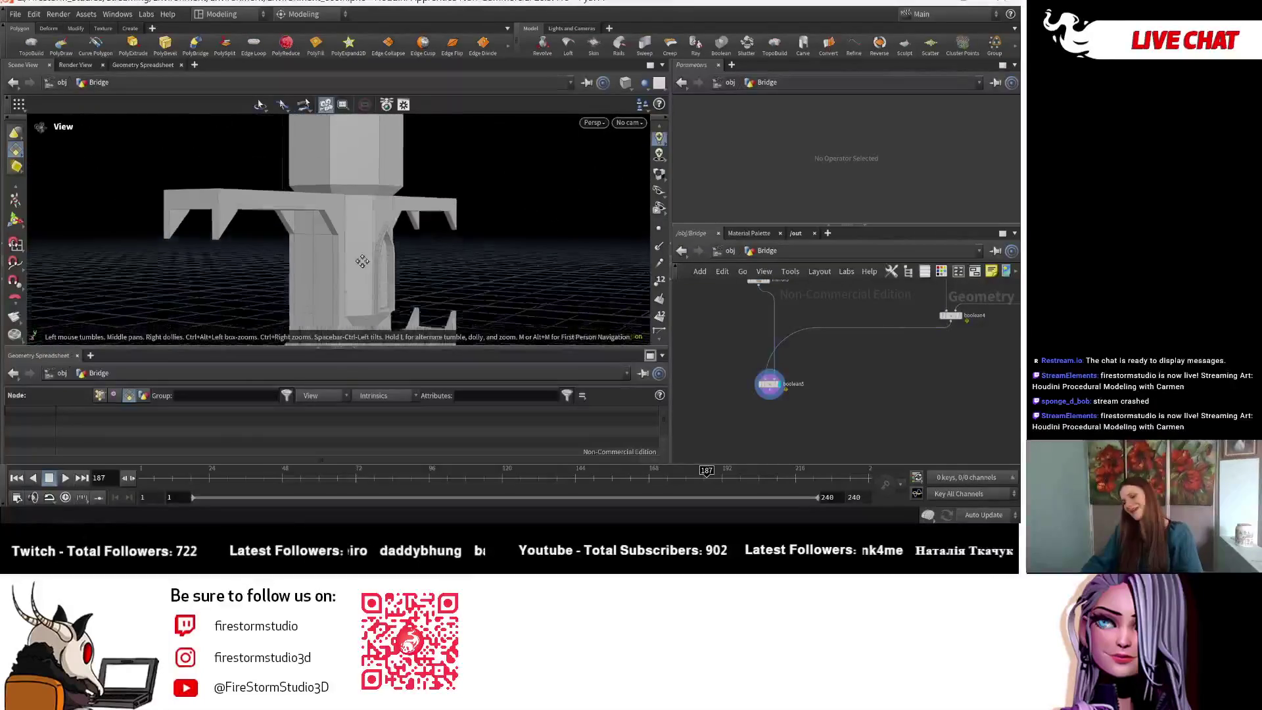
{"action": "left_click_drag", "start_coordinate": [430, 247], "coordinate": [419, 181]}
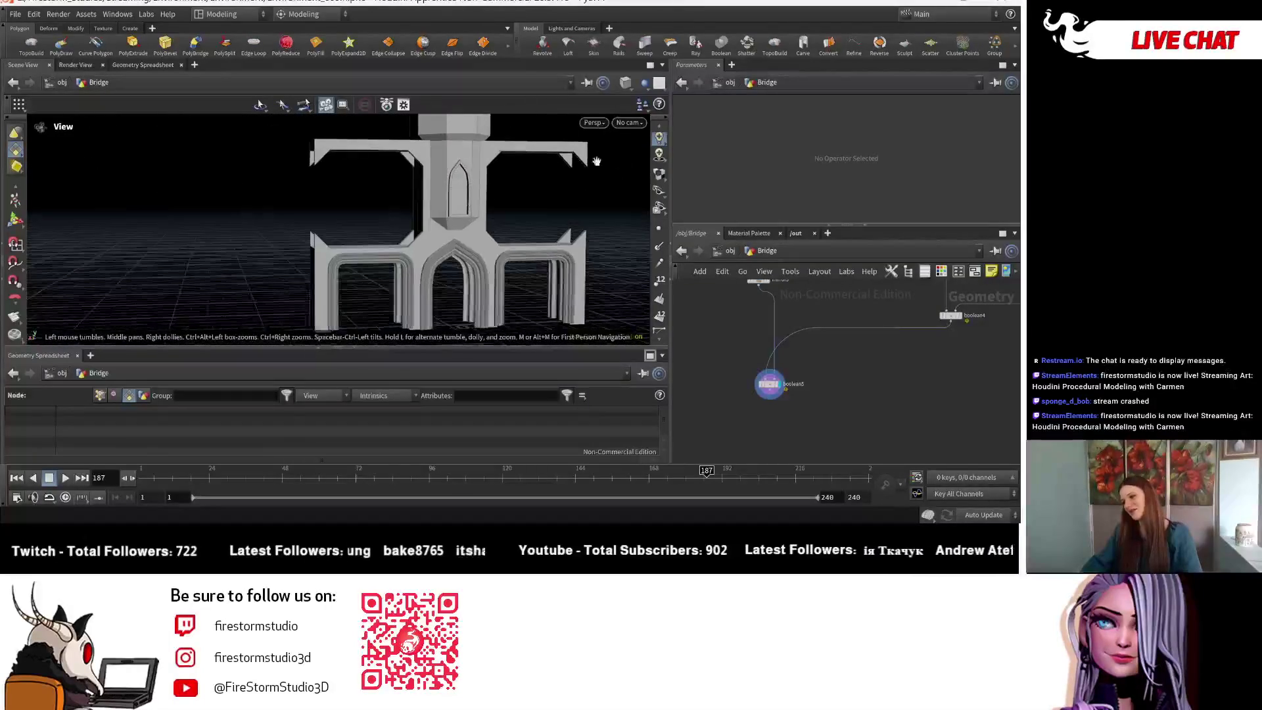
{"action": "scroll", "coordinate": [456, 207], "scroll_direction": "down", "scroll_amount": 3}
{"action": "mouse_move", "coordinate": [321, 201]}
{"action": "left_mouse_down"}
{"action": "mouse_move", "coordinate": [522, 180]}
{"action": "mouse_move", "coordinate": [485, 209]}
{"action": "mouse_move", "coordinate": [432, 192]}
{"action": "left_mouse_up"}
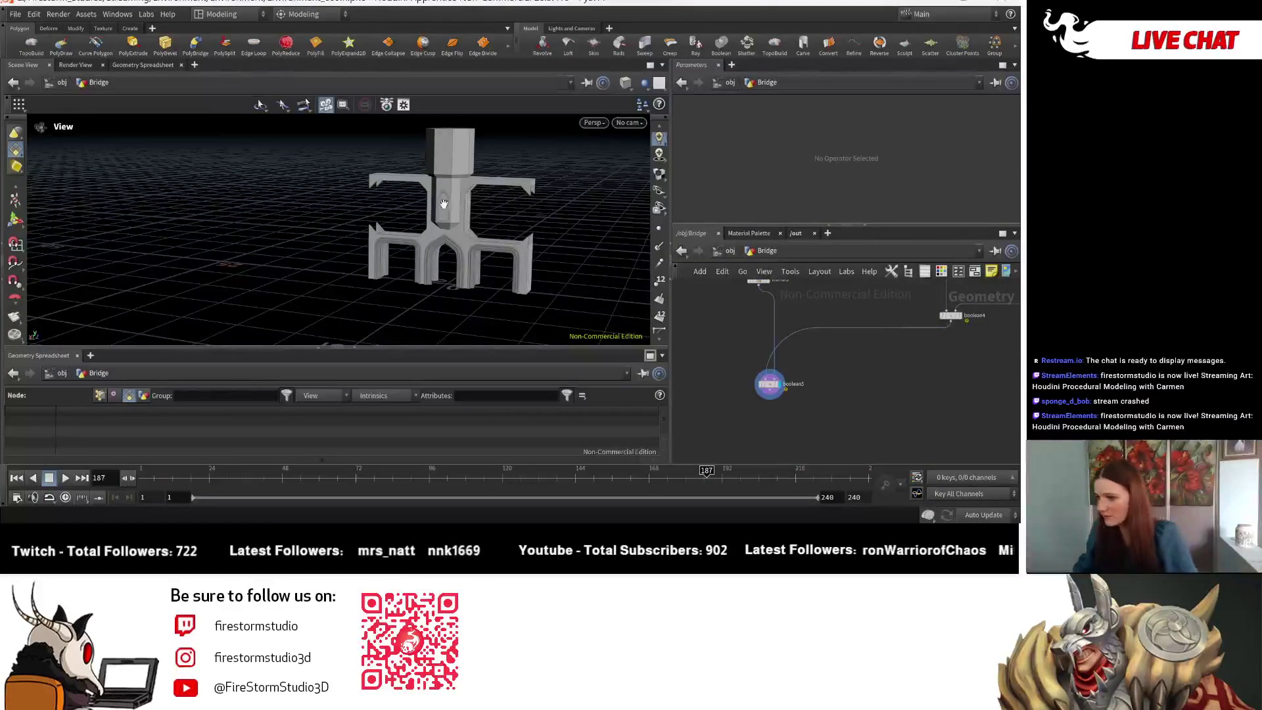
{"action": "mouse_move", "coordinate": [450, 224]}
{"action": "left_mouse_down"}
{"action": "mouse_move", "coordinate": [305, 208]}
{"action": "mouse_move", "coordinate": [588, 214]}
{"action": "mouse_move", "coordinate": [509, 209]}
{"action": "mouse_move", "coordinate": [463, 225]}
{"action": "mouse_move", "coordinate": [487, 218]}
{"action": "mouse_move", "coordinate": [414, 214]}
{"action": "mouse_move", "coordinate": [389, 227]}
{"action": "mouse_move", "coordinate": [408, 196]}
{"action": "mouse_move", "coordinate": [447, 211]}
{"action": "mouse_move", "coordinate": [366, 231]}
{"action": "mouse_move", "coordinate": [329, 267]}
{"action": "mouse_move", "coordinate": [473, 276]}
{"action": "mouse_move", "coordinate": [394, 246]}
{"action": "mouse_move", "coordinate": [338, 259]}
{"action": "mouse_move", "coordinate": [372, 235]}
{"action": "mouse_move", "coordinate": [375, 251]}
{"action": "left_mouse_up"}
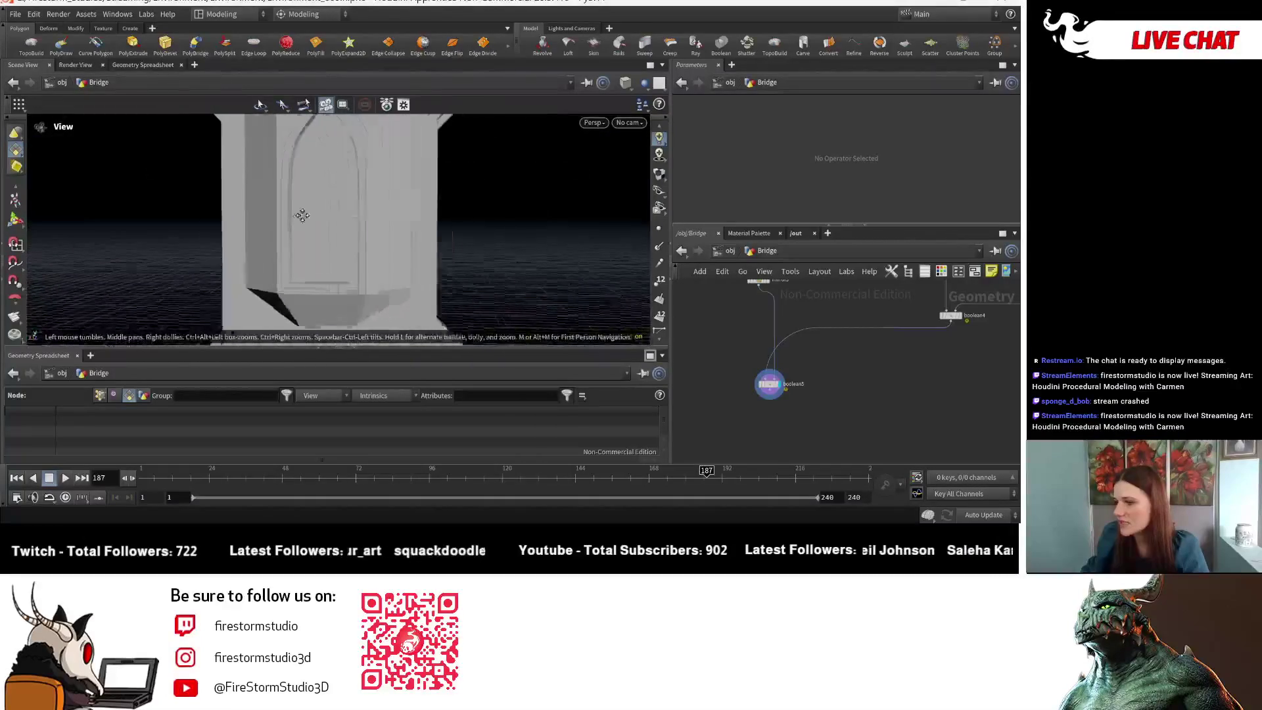
{"action": "mouse_move", "coordinate": [302, 215]}
{"action": "left_mouse_down"}
{"action": "mouse_move", "coordinate": [339, 128]}
{"action": "mouse_move", "coordinate": [428, 192]}
{"action": "mouse_move", "coordinate": [371, 204]}
{"action": "mouse_move", "coordinate": [391, 226]}
{"action": "mouse_move", "coordinate": [284, 230]}
{"action": "mouse_move", "coordinate": [369, 260]}
{"action": "mouse_move", "coordinate": [260, 216]}
{"action": "mouse_move", "coordinate": [339, 243]}
{"action": "mouse_move", "coordinate": [197, 259]}
{"action": "mouse_move", "coordinate": [377, 254]}
{"action": "mouse_move", "coordinate": [248, 270]}
{"action": "mouse_move", "coordinate": [260, 187]}
{"action": "mouse_move", "coordinate": [464, 211]}
{"action": "mouse_move", "coordinate": [321, 208]}
{"action": "mouse_move", "coordinate": [440, 206]}
{"action": "mouse_move", "coordinate": [296, 227]}
{"action": "mouse_move", "coordinate": [282, 214]}
{"action": "mouse_move", "coordinate": [156, 214]}
{"action": "mouse_move", "coordinate": [203, 278]}
{"action": "mouse_move", "coordinate": [264, 265]}
{"action": "left_mouse_up"}
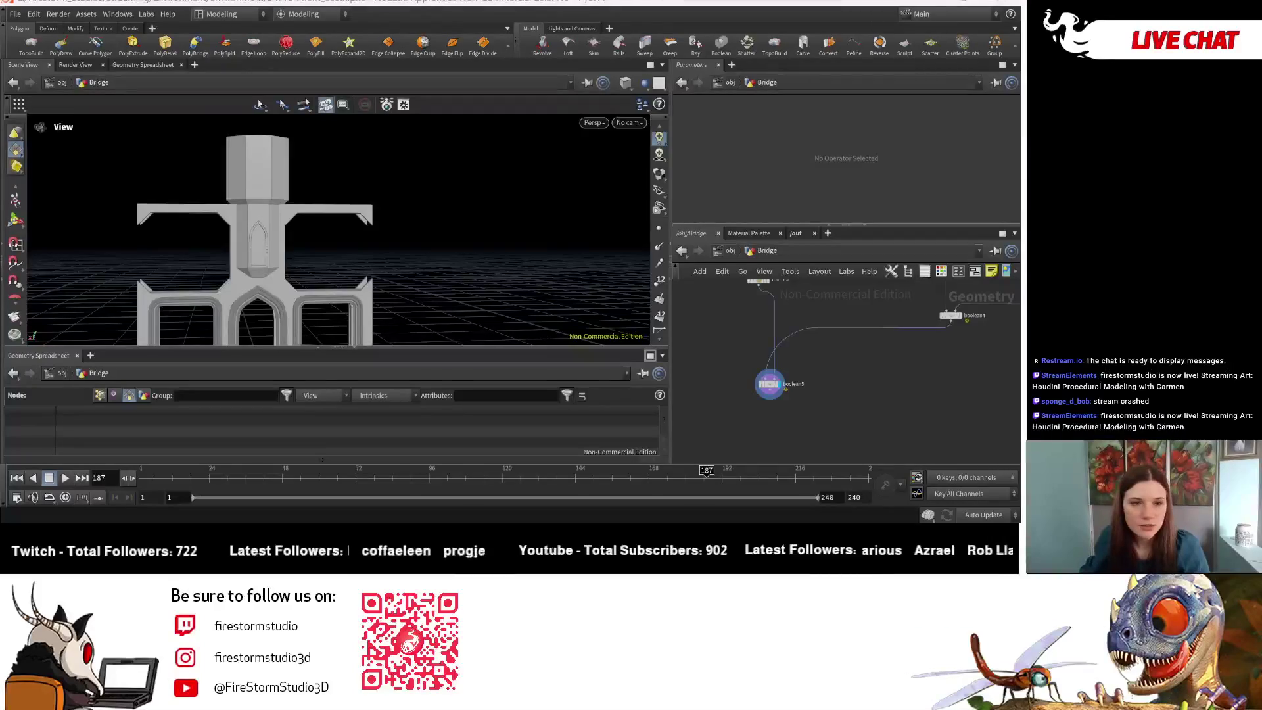
{"action": "mouse_move", "coordinate": [161, 277]}
{"action": "left_mouse_down"}
{"action": "mouse_move", "coordinate": [248, 229]}
{"action": "mouse_move", "coordinate": [258, 219]}
{"action": "mouse_move", "coordinate": [247, 205]}
{"action": "mouse_move", "coordinate": [296, 209]}
{"action": "left_mouse_up"}
{"action": "scroll", "coordinate": [289, 223], "scroll_direction": "up", "scroll_amount": 3}
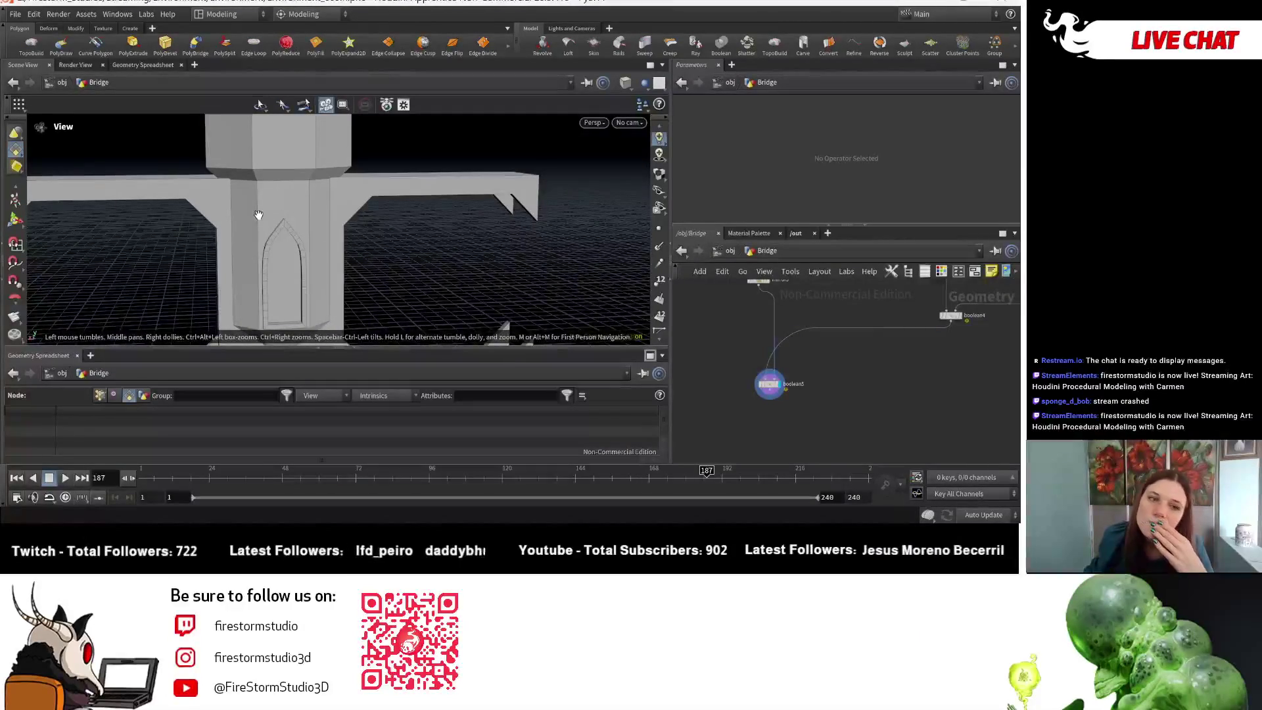
{"action": "mouse_move", "coordinate": [276, 218]}
{"action": "left_mouse_down"}
{"action": "mouse_move", "coordinate": [334, 211]}
{"action": "mouse_move", "coordinate": [301, 195]}
{"action": "mouse_move", "coordinate": [297, 212]}
{"action": "left_mouse_up"}
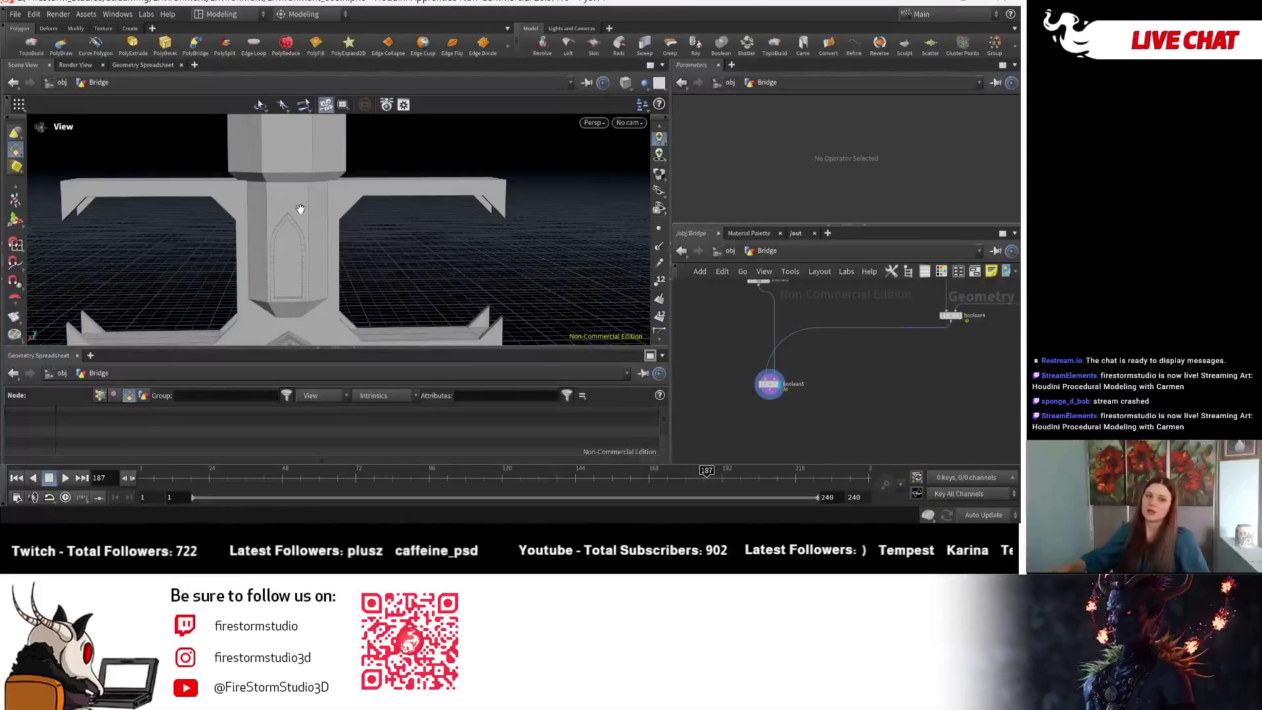
{"action": "mouse_move", "coordinate": [466, 256]}
{"action": "left_mouse_down"}
{"action": "mouse_move", "coordinate": [220, 211]}
{"action": "mouse_move", "coordinate": [450, 285]}
{"action": "mouse_move", "coordinate": [558, 220]}
{"action": "mouse_move", "coordinate": [554, 234]}
{"action": "mouse_move", "coordinate": [358, 227]}
{"action": "left_mouse_up"}
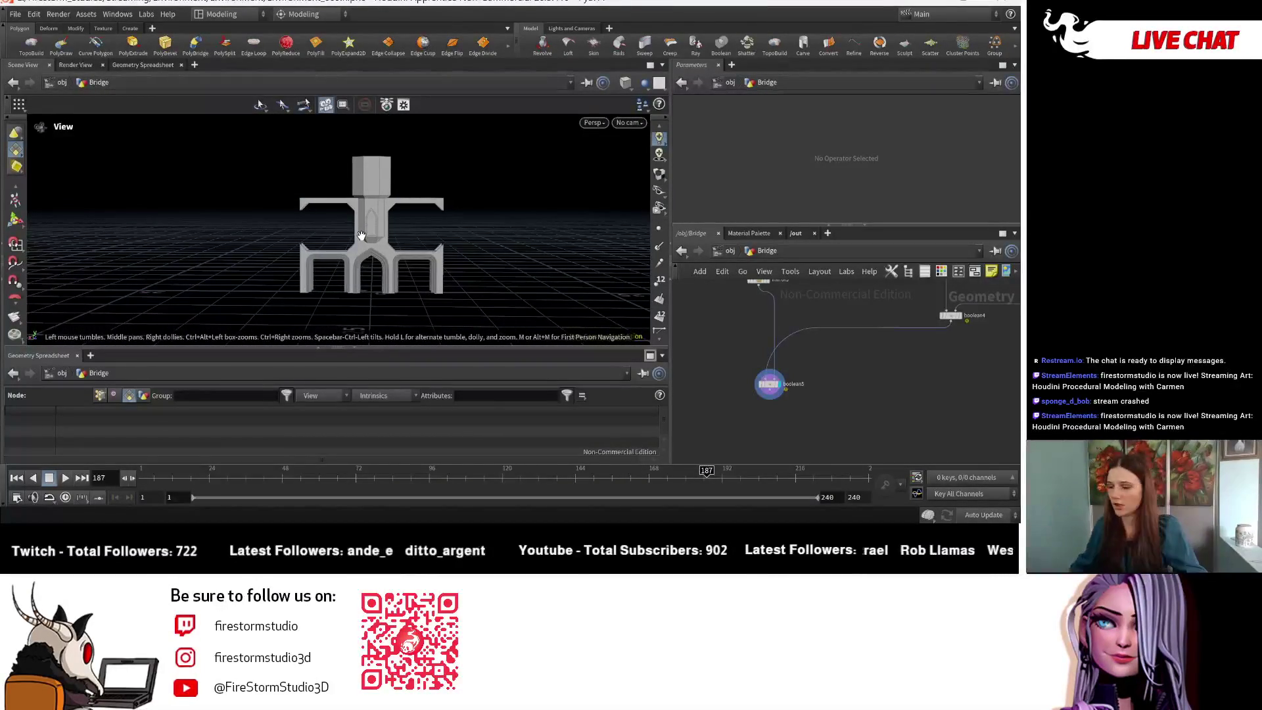
{"action": "scroll", "coordinate": [578, 240], "scroll_direction": "up", "scroll_amount": 3}
{"action": "mouse_move", "coordinate": [577, 240]}
{"action": "left_mouse_down"}
{"action": "mouse_move", "coordinate": [451, 187]}
{"action": "mouse_move", "coordinate": [277, 202]}
{"action": "mouse_move", "coordinate": [425, 206]}
{"action": "left_mouse_up"}
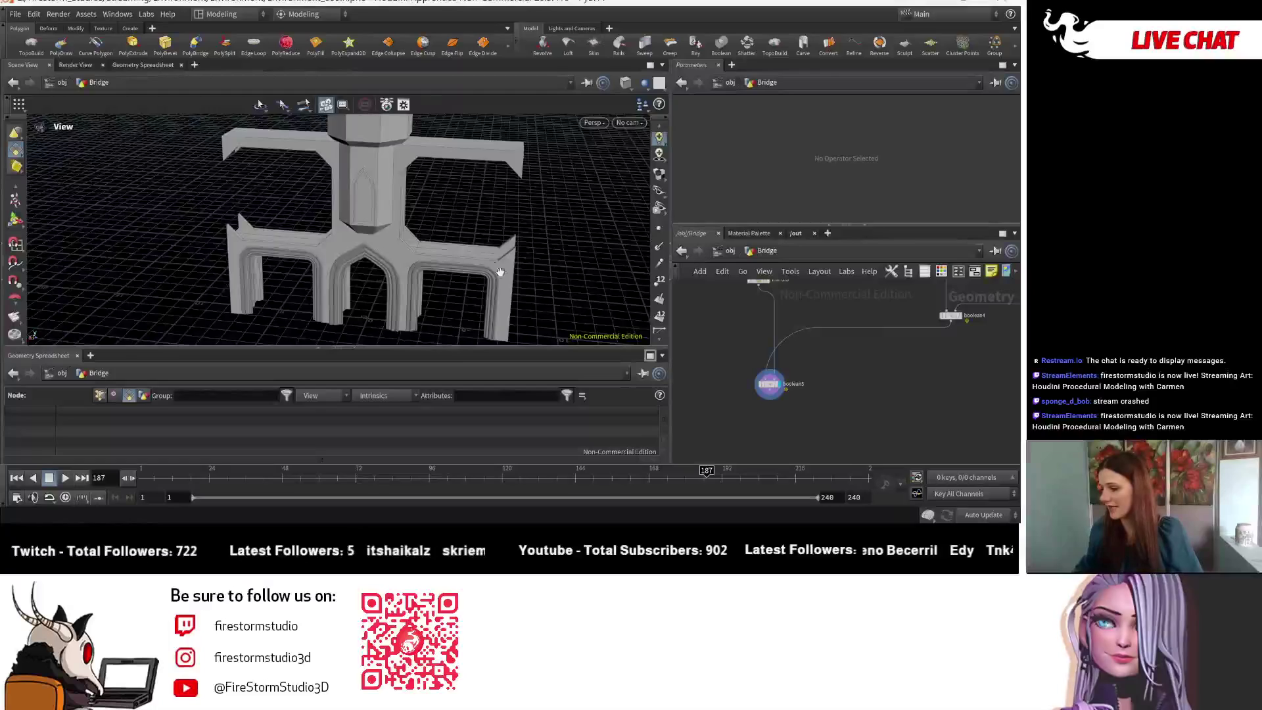
{"action": "left_click_drag", "start_coordinate": [504, 273], "coordinate": [456, 236]}
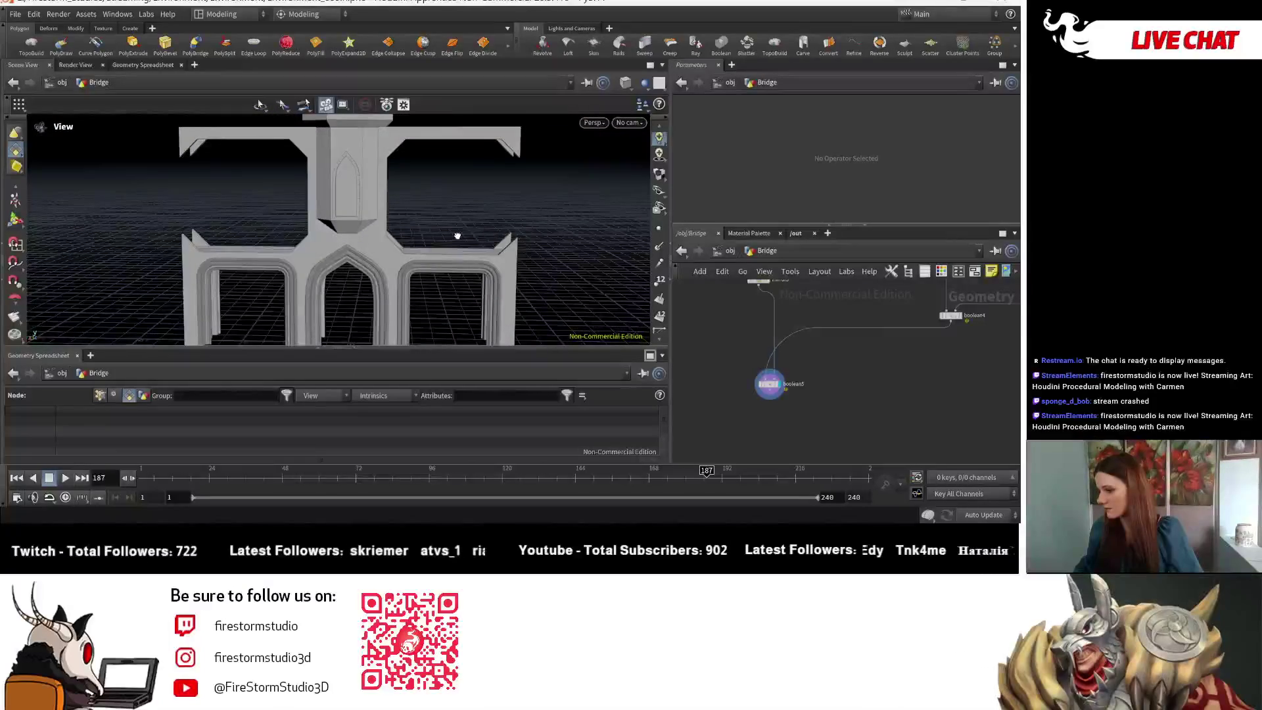
{"action": "mouse_move", "coordinate": [456, 235]}
{"action": "left_mouse_down"}
{"action": "mouse_move", "coordinate": [338, 239]}
{"action": "mouse_move", "coordinate": [451, 192]}
{"action": "mouse_move", "coordinate": [454, 245]}
{"action": "mouse_move", "coordinate": [450, 211]}
{"action": "mouse_move", "coordinate": [433, 227]}
{"action": "mouse_move", "coordinate": [460, 217]}
{"action": "mouse_move", "coordinate": [471, 228]}
{"action": "mouse_move", "coordinate": [460, 268]}
{"action": "mouse_move", "coordinate": [464, 234]}
{"action": "mouse_move", "coordinate": [516, 259]}
{"action": "mouse_move", "coordinate": [469, 307]}
{"action": "left_mouse_up"}
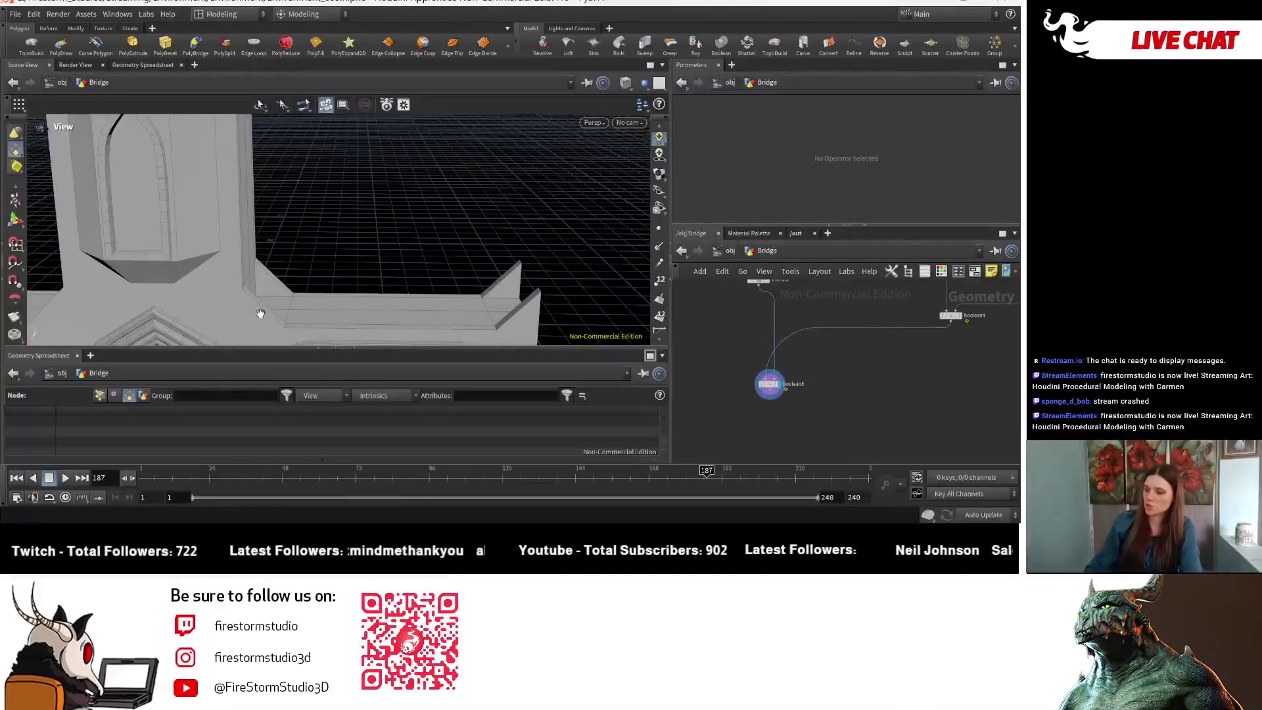
{"action": "mouse_move", "coordinate": [305, 318]}
{"action": "left_mouse_down"}
{"action": "mouse_move", "coordinate": [423, 319]}
{"action": "mouse_move", "coordinate": [414, 267]}
{"action": "mouse_move", "coordinate": [406, 298]}
{"action": "mouse_move", "coordinate": [217, 265]}
{"action": "mouse_move", "coordinate": [315, 188]}
{"action": "mouse_move", "coordinate": [352, 211]}
{"action": "mouse_move", "coordinate": [362, 280]}
{"action": "mouse_move", "coordinate": [347, 211]}
{"action": "mouse_move", "coordinate": [371, 172]}
{"action": "mouse_move", "coordinate": [382, 199]}
{"action": "mouse_move", "coordinate": [365, 247]}
{"action": "mouse_move", "coordinate": [330, 239]}
{"action": "mouse_move", "coordinate": [350, 292]}
{"action": "mouse_move", "coordinate": [330, 199]}
{"action": "left_mouse_up"}
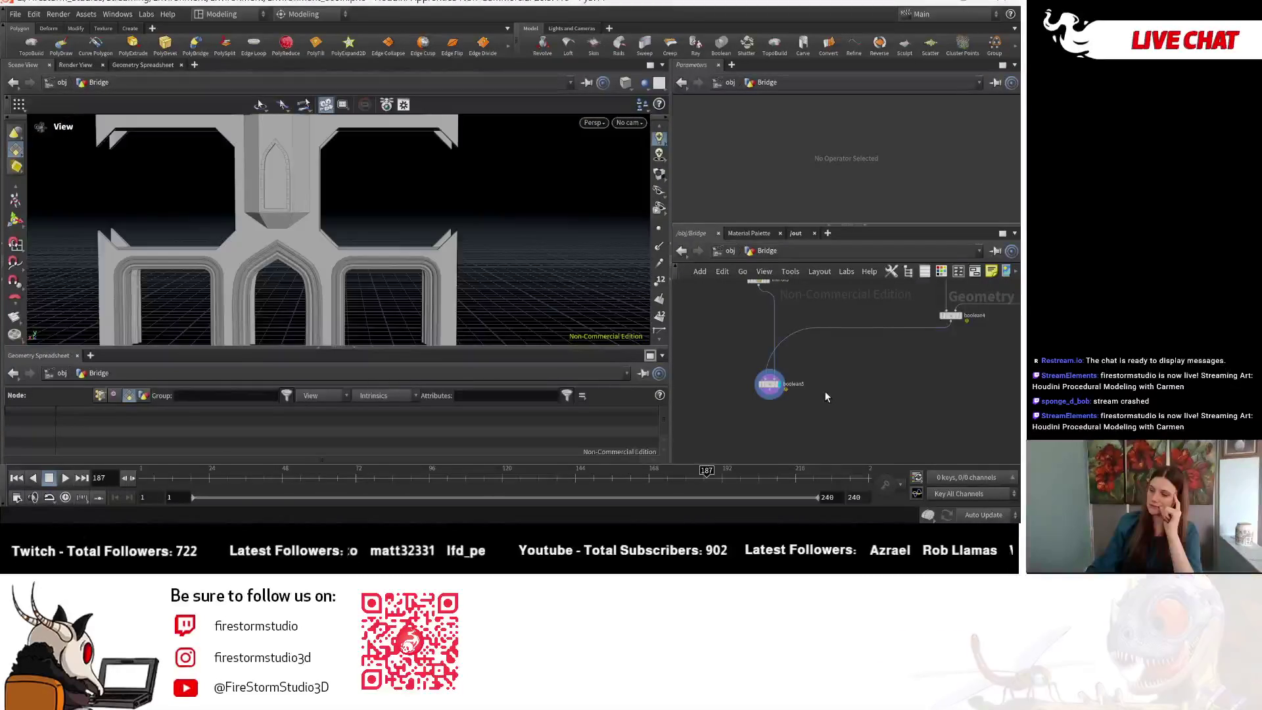
{"action": "scroll", "coordinate": [825, 391], "scroll_direction": "down", "scroll_amount": 2}
{"action": "scroll", "coordinate": [825, 392], "scroll_direction": "down", "scroll_amount": 1}
{"action": "scroll", "coordinate": [809, 395], "scroll_direction": "down", "scroll_amount": 2}
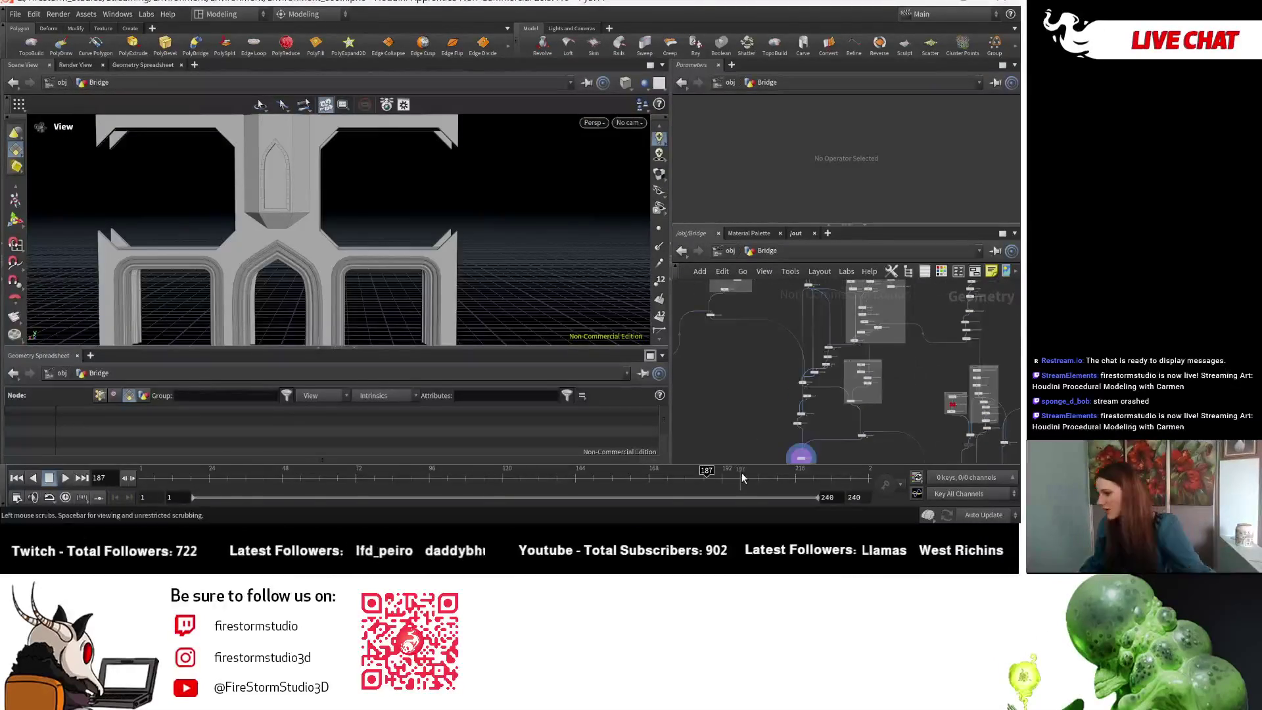
{"action": "scroll", "coordinate": [789, 399], "scroll_direction": "down", "scroll_amount": 2}
{"action": "scroll", "coordinate": [762, 404], "scroll_direction": "down", "scroll_amount": 2}
{"action": "scroll", "coordinate": [779, 395], "scroll_direction": "up", "scroll_amount": 2}
{"action": "scroll", "coordinate": [803, 385], "scroll_direction": "up", "scroll_amount": 2}
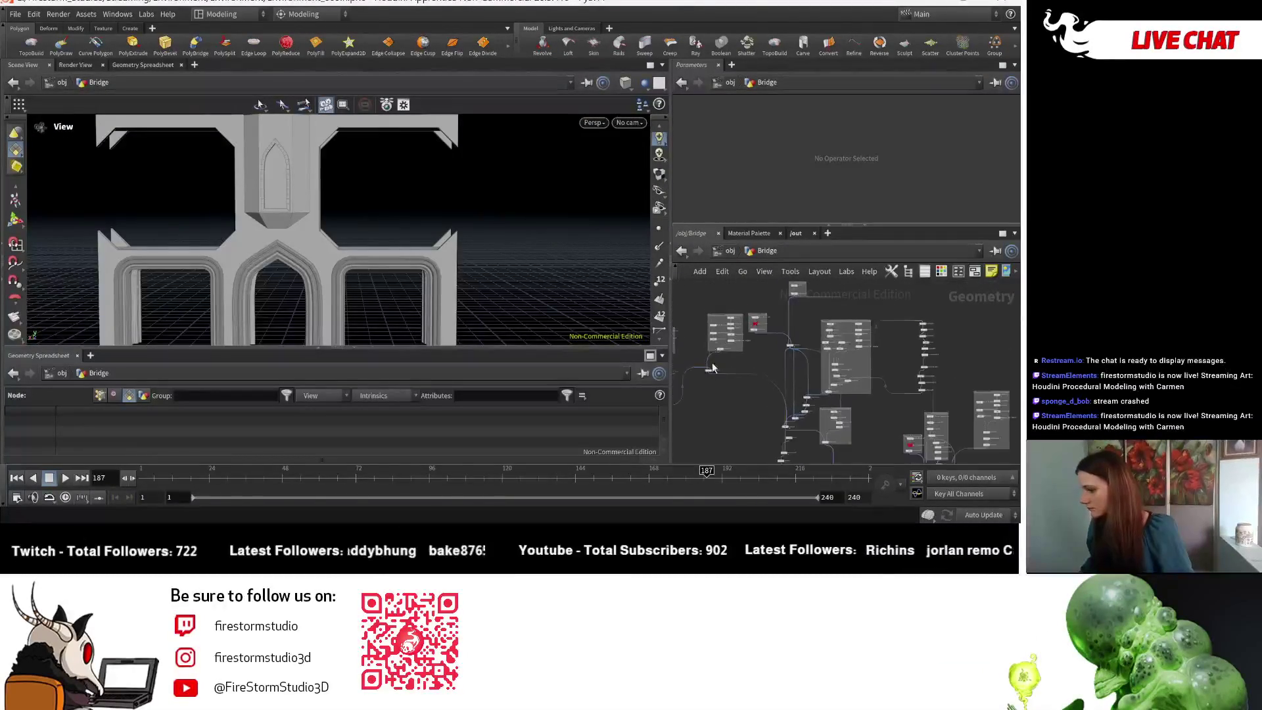
{"action": "scroll", "coordinate": [828, 370], "scroll_direction": "up", "scroll_amount": 2}
{"action": "scroll", "coordinate": [847, 355], "scroll_direction": "up", "scroll_amount": 2}
{"action": "scroll", "coordinate": [848, 355], "scroll_direction": "down", "scroll_amount": 2}
{"action": "scroll", "coordinate": [838, 384], "scroll_direction": "down", "scroll_amount": 1}
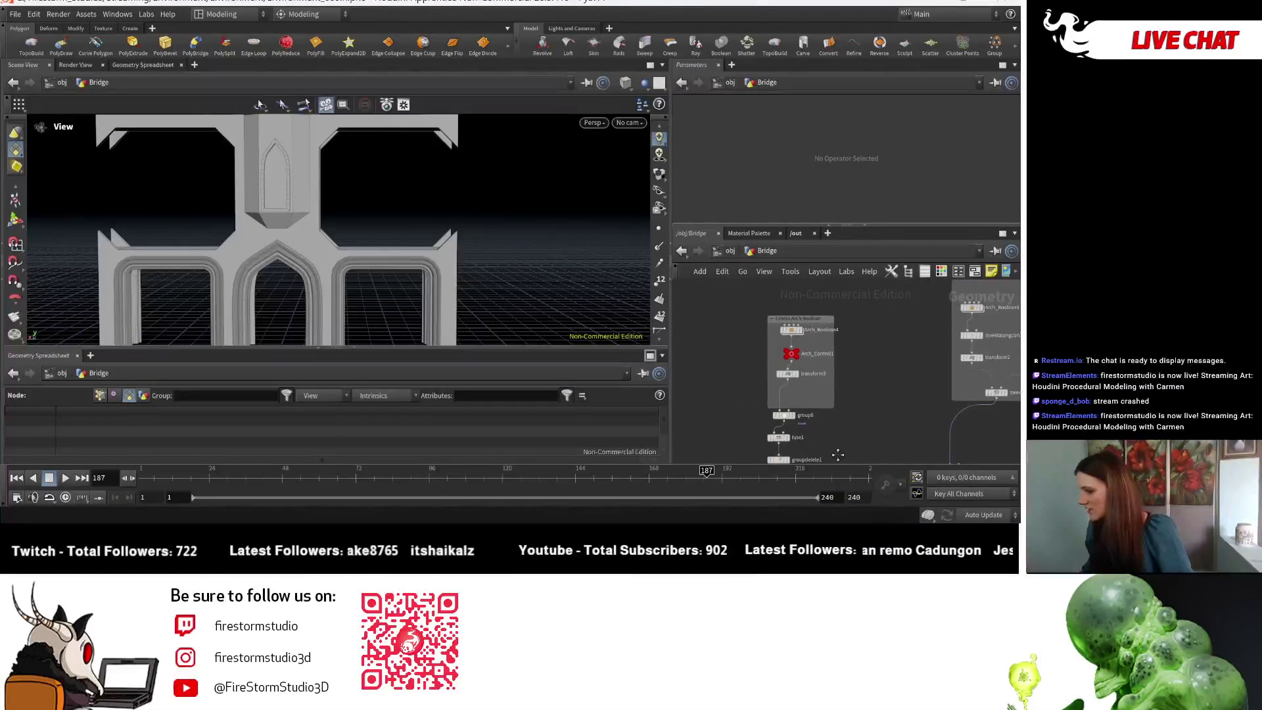
{"action": "scroll", "coordinate": [832, 405], "scroll_direction": "down", "scroll_amount": 2}
{"action": "scroll", "coordinate": [831, 413], "scroll_direction": "down", "scroll_amount": 2}
{"action": "scroll", "coordinate": [832, 412], "scroll_direction": "up", "scroll_amount": 1}
{"action": "scroll", "coordinate": [858, 399], "scroll_direction": "up", "scroll_amount": 1}
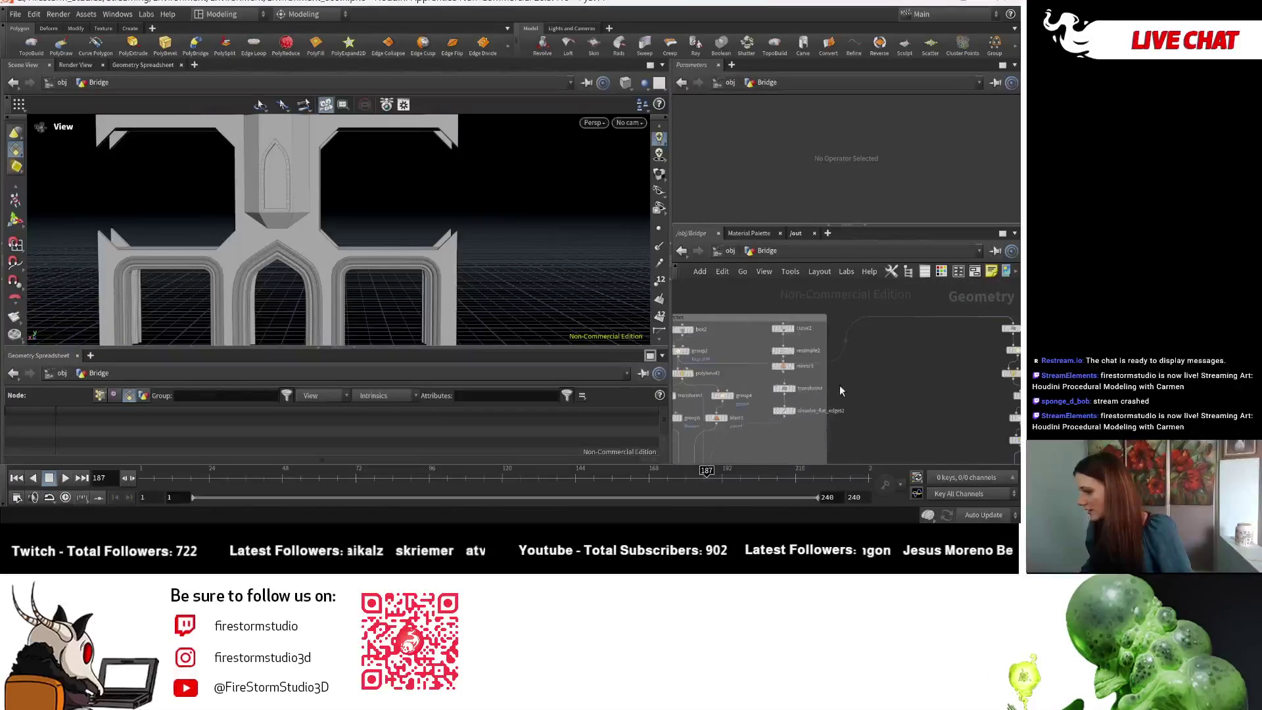
{"action": "scroll", "coordinate": [887, 384], "scroll_direction": "up", "scroll_amount": 2}
{"action": "scroll", "coordinate": [918, 372], "scroll_direction": "up", "scroll_amount": 2}
- Check merge3's box output, then display boolean3's flat arch frame with cut-out openings
{"action": "middle_click_drag", "start_coordinate": [938, 368], "coordinate": [905, 274]}
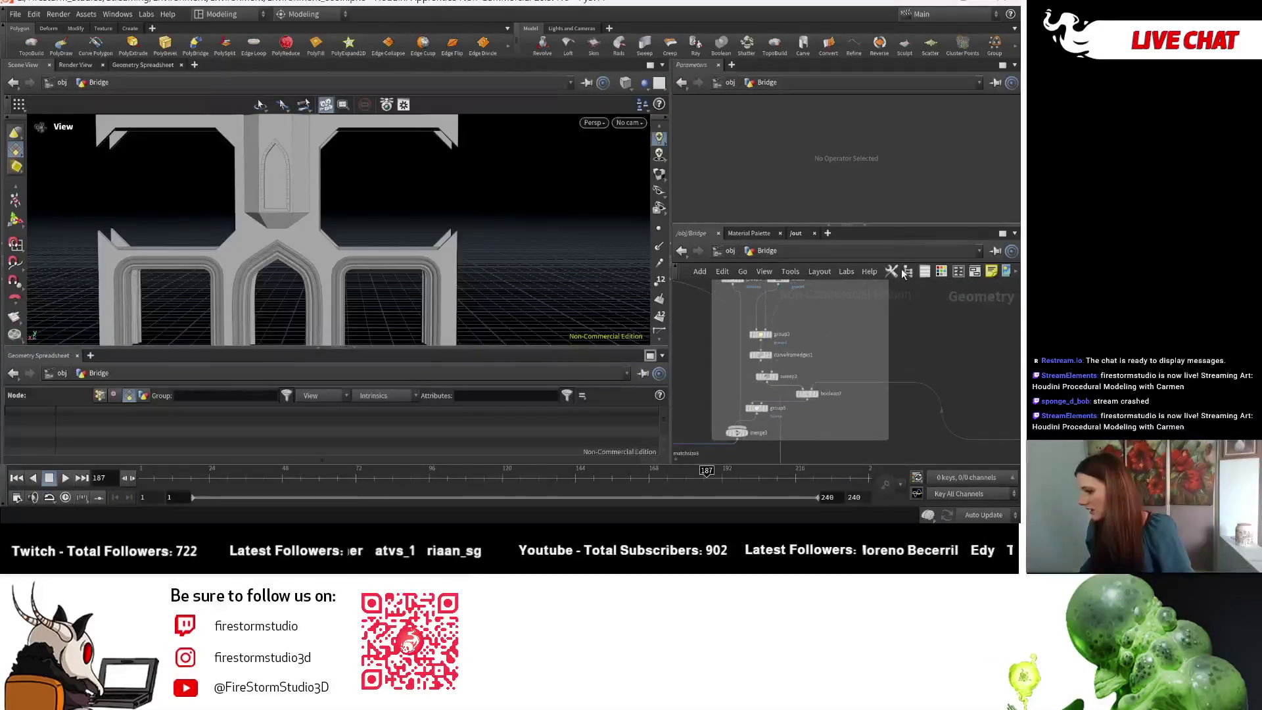
{"action": "left_click", "coordinate": [751, 435]}
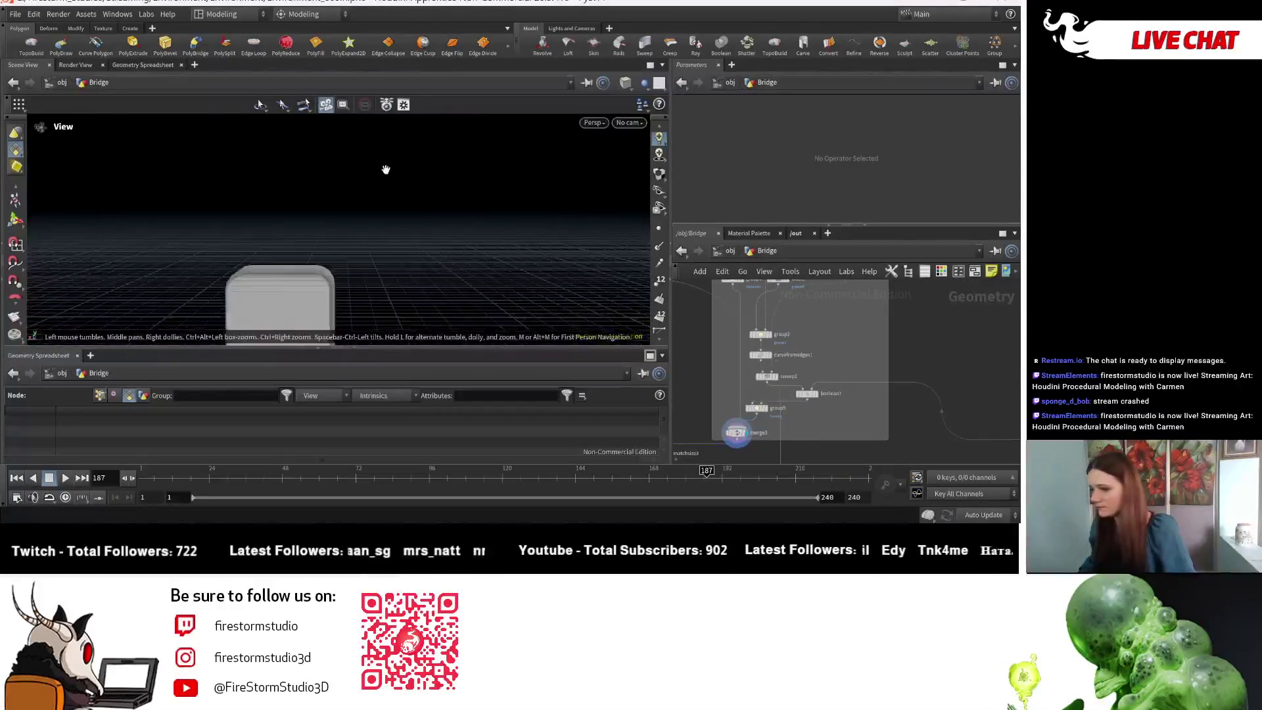
{"action": "mouse_move", "coordinate": [385, 169]}
{"action": "left_mouse_down"}
{"action": "mouse_move", "coordinate": [458, 128]}
{"action": "mouse_move", "coordinate": [510, 237]}
{"action": "left_mouse_up"}
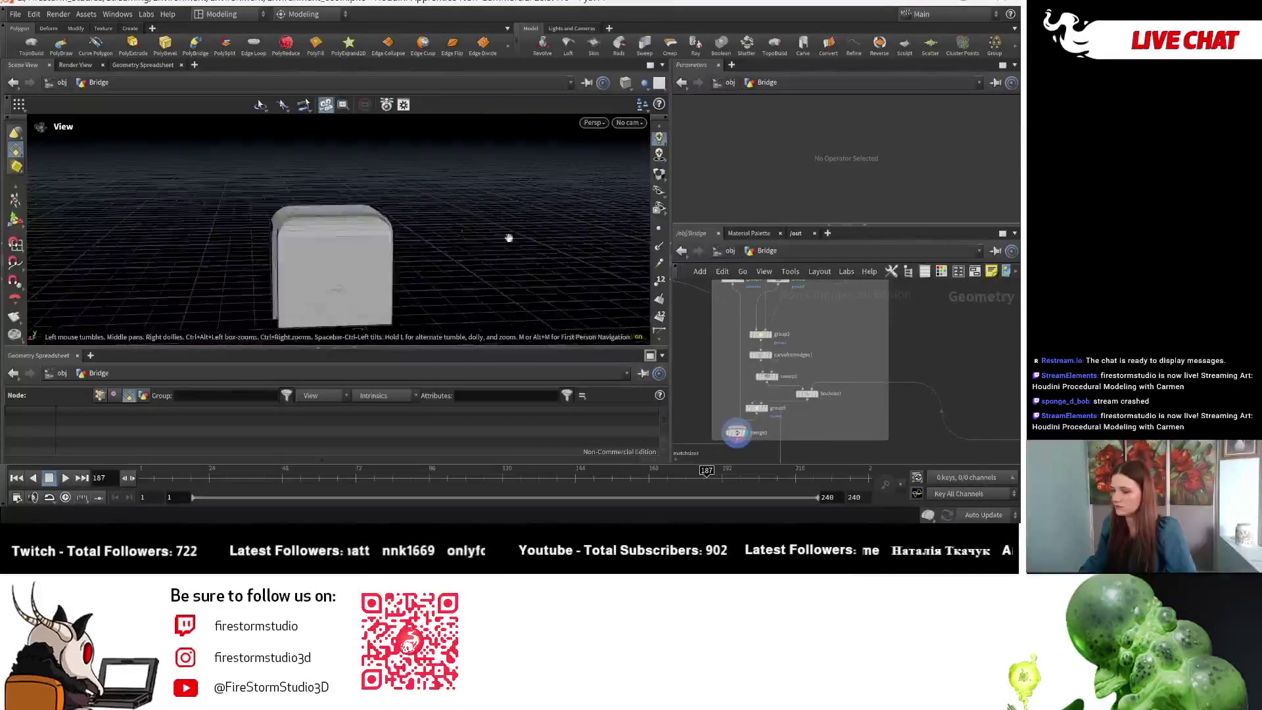
{"action": "scroll", "coordinate": [796, 454], "scroll_direction": "down", "scroll_amount": 3}
{"action": "scroll", "coordinate": [796, 455], "scroll_direction": "up", "scroll_amount": 3}
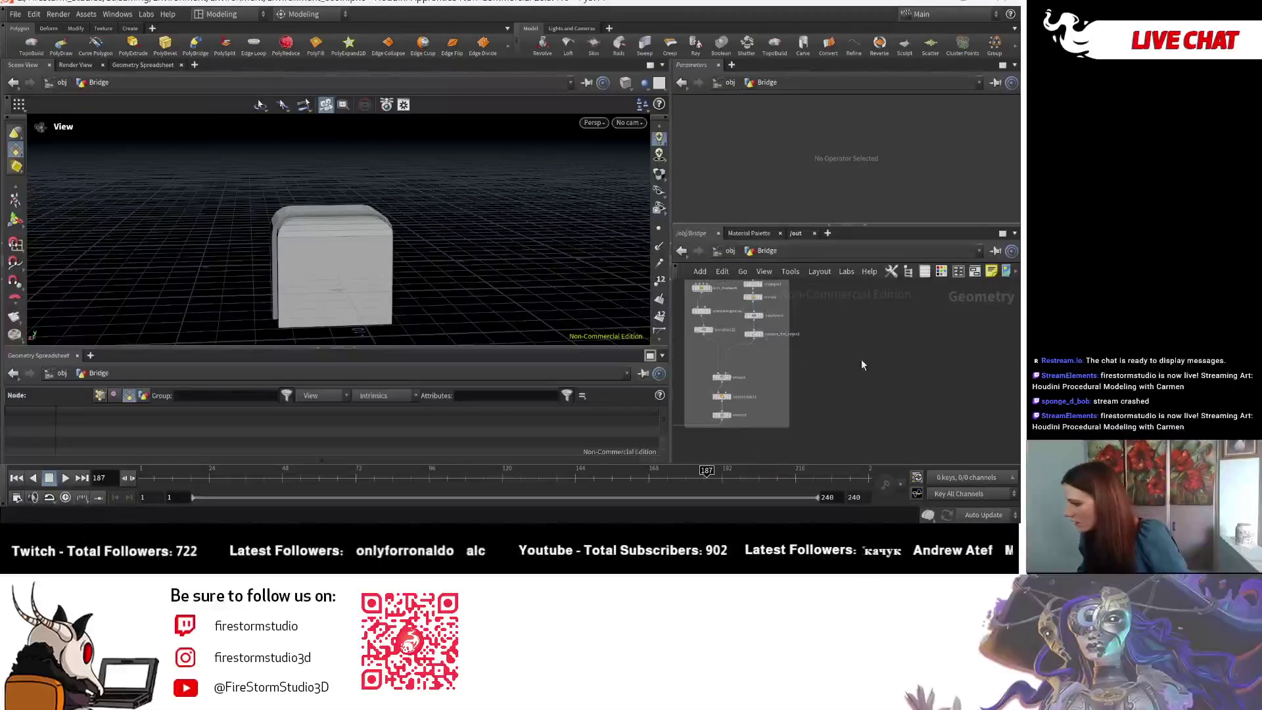
{"action": "mouse_move", "coordinate": [860, 358]}
{"action": "middle_mouse_down"}
{"action": "mouse_move", "coordinate": [833, 409]}
{"action": "mouse_move", "coordinate": [944, 330]}
{"action": "middle_mouse_up"}
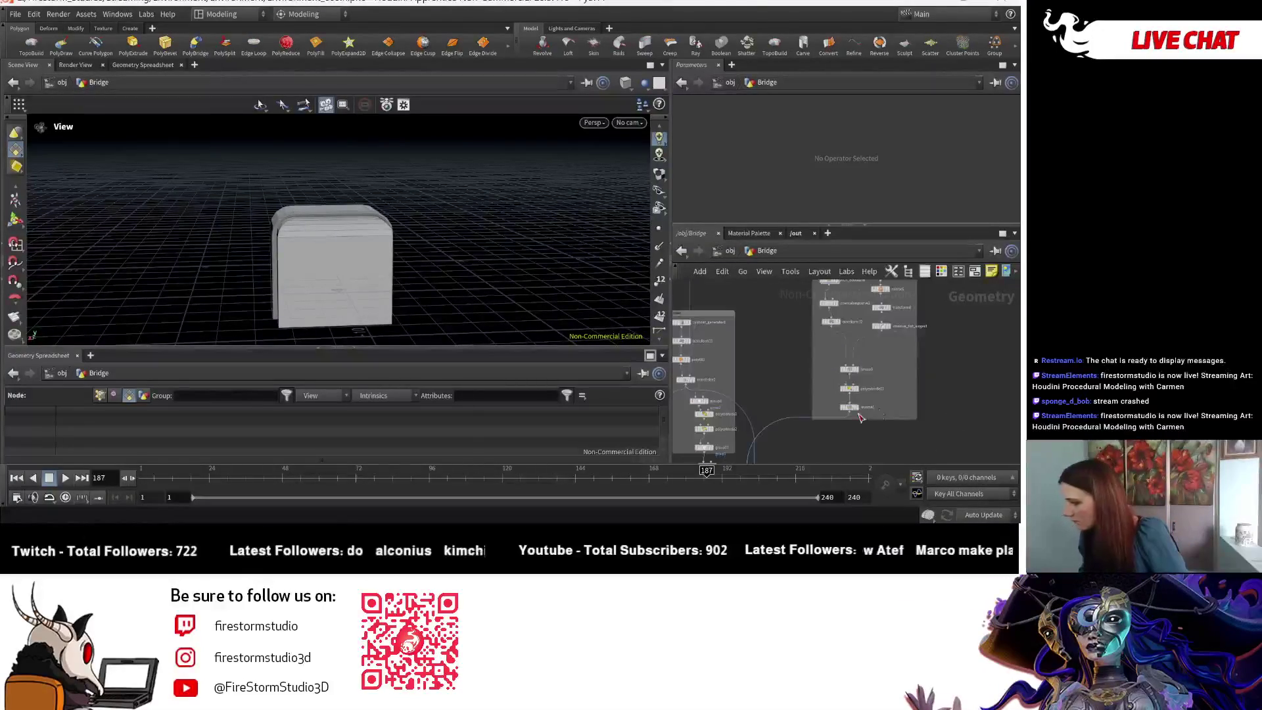
{"action": "mouse_move", "coordinate": [859, 419]}
{"action": "middle_mouse_down"}
{"action": "mouse_move", "coordinate": [826, 369]}
{"action": "mouse_move", "coordinate": [884, 366]}
{"action": "middle_mouse_up"}
{"action": "scroll", "coordinate": [786, 449], "scroll_direction": "up", "scroll_amount": 2}
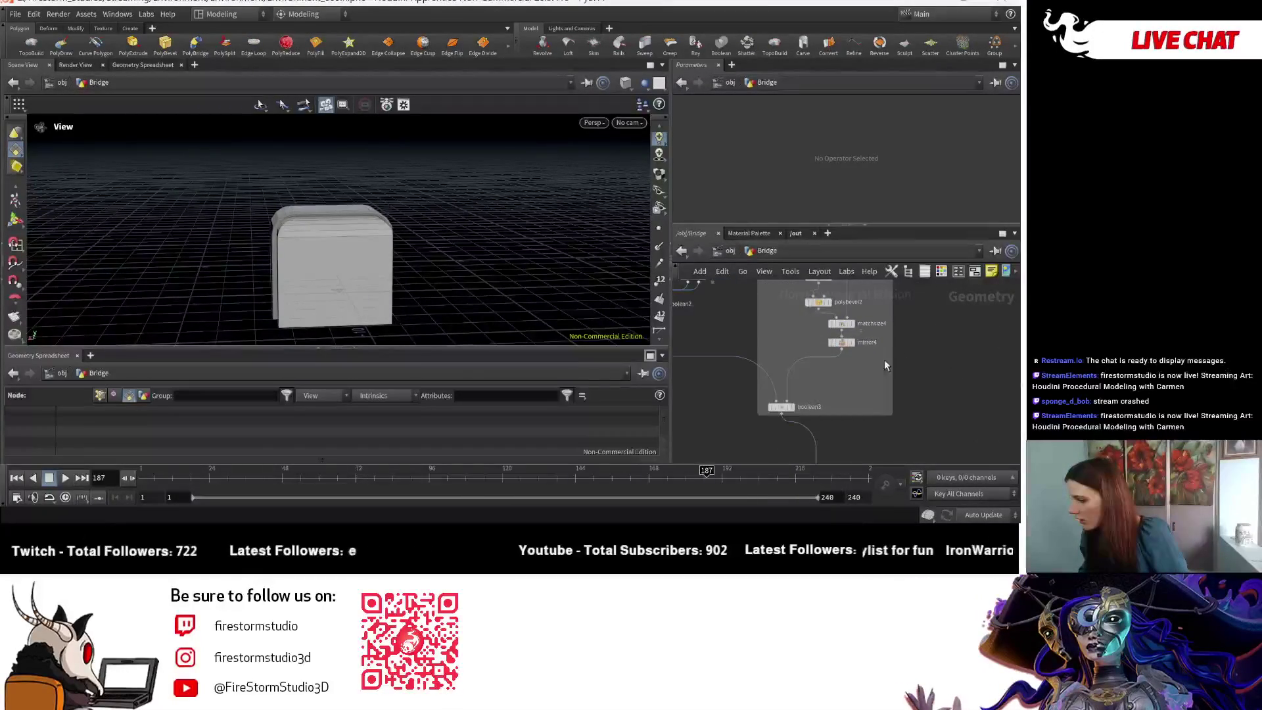
{"action": "left_click", "coordinate": [793, 408]}
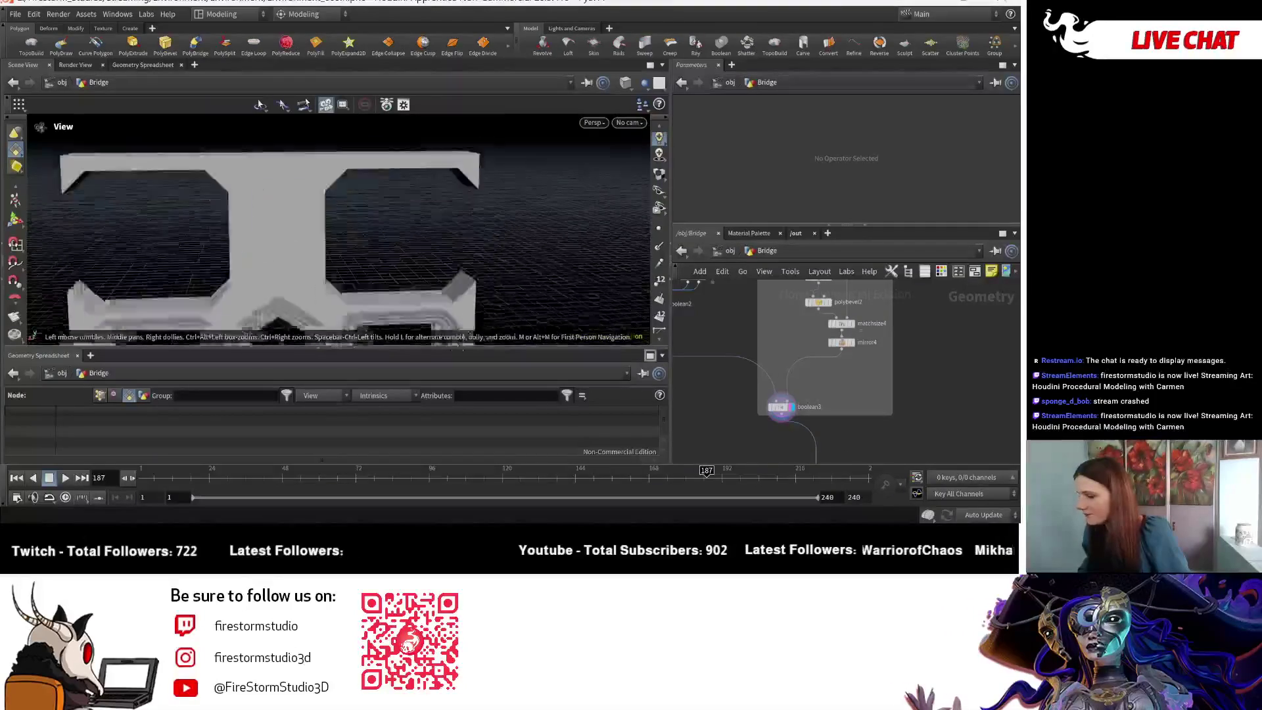
{"action": "scroll", "coordinate": [848, 360], "scroll_direction": "up", "scroll_amount": 2}
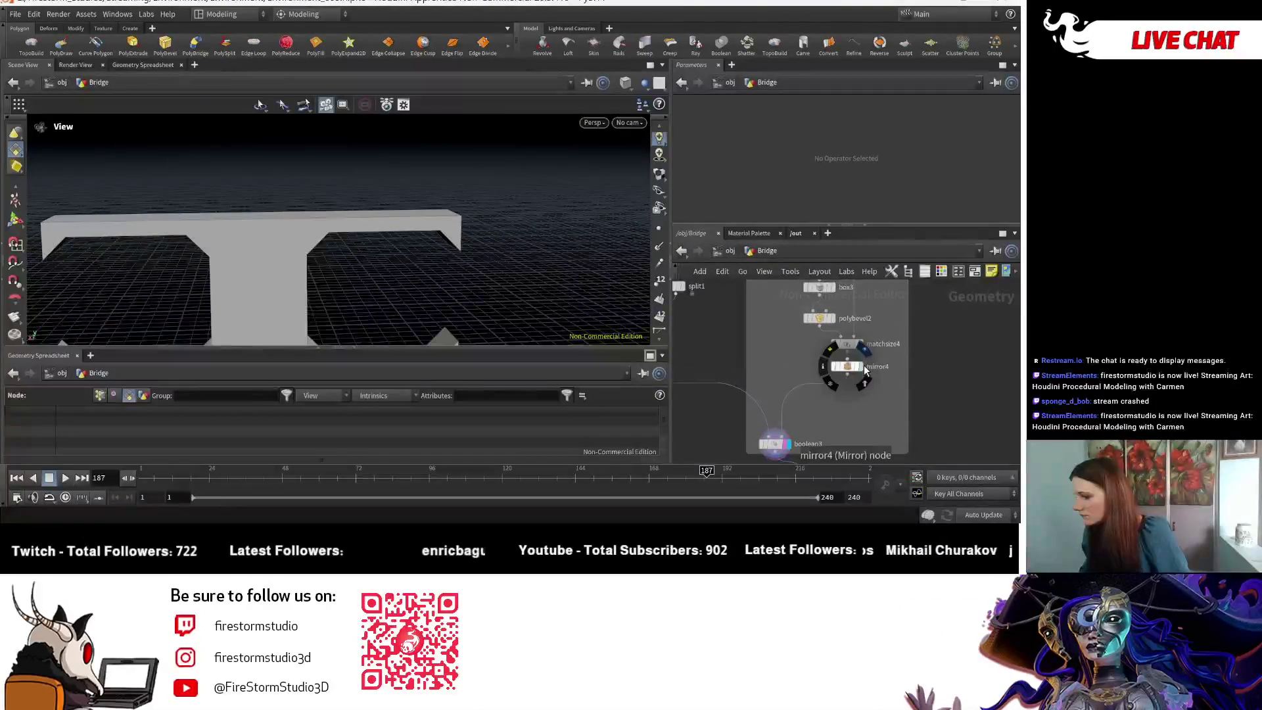
- Display polybevel2 in the Top Arch Boolean box so the bevelled box sits before the arches
{"action": "mouse_move", "coordinate": [496, 282]}
{"action": "left_mouse_down"}
{"action": "mouse_move", "coordinate": [484, 198]}
{"action": "mouse_move", "coordinate": [444, 225]}
{"action": "mouse_move", "coordinate": [466, 219]}
{"action": "mouse_move", "coordinate": [428, 165]}
{"action": "mouse_move", "coordinate": [254, 184]}
{"action": "mouse_move", "coordinate": [293, 141]}
{"action": "mouse_move", "coordinate": [454, 263]}
{"action": "left_mouse_up"}
{"action": "middle_click_drag", "start_coordinate": [781, 348], "coordinate": [769, 405]}
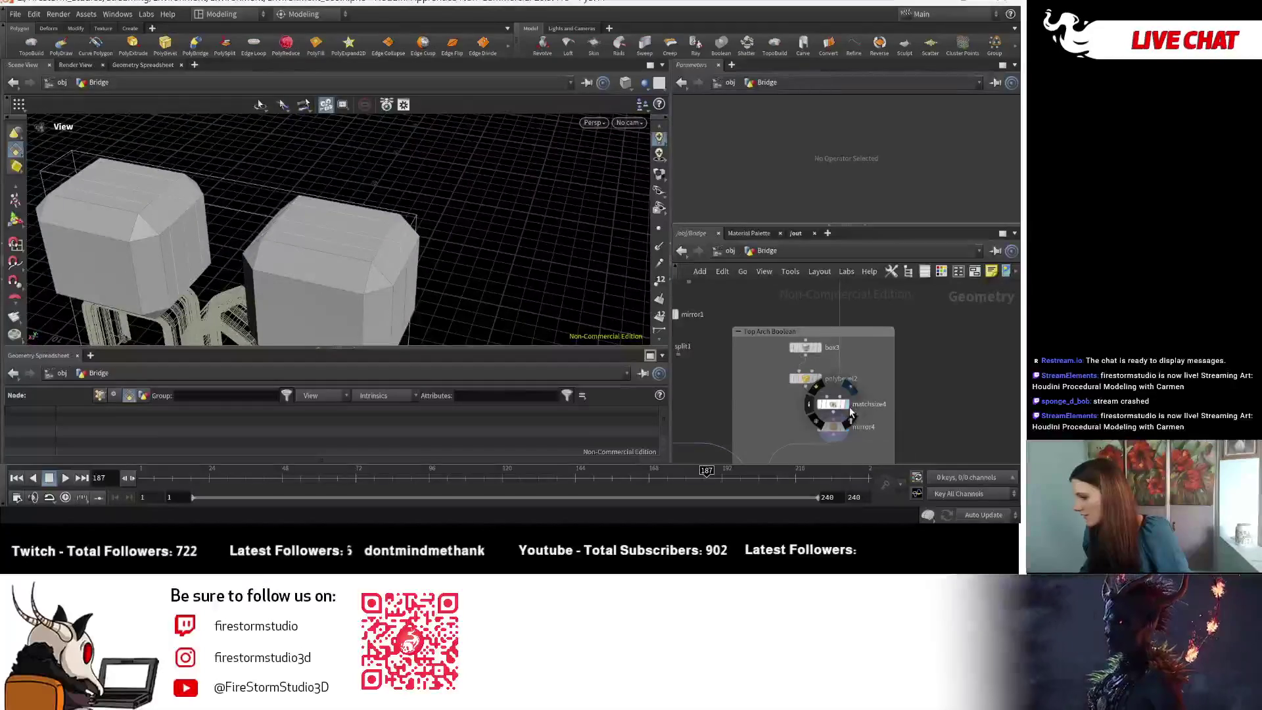
{"action": "mouse_move", "coordinate": [408, 267]}
{"action": "left_mouse_down"}
{"action": "mouse_move", "coordinate": [463, 132]}
{"action": "mouse_move", "coordinate": [390, 221]}
{"action": "left_mouse_up"}
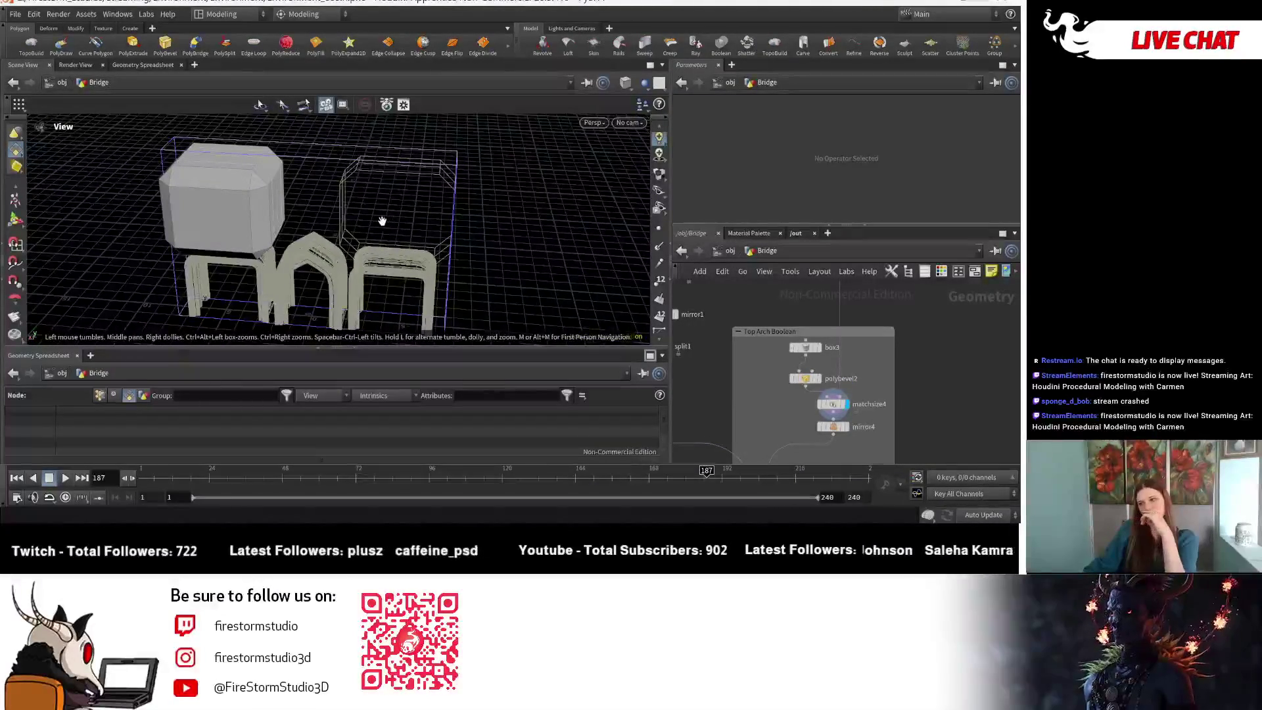
{"action": "mouse_move", "coordinate": [391, 222]}
{"action": "left_mouse_down"}
{"action": "mouse_move", "coordinate": [318, 171]}
{"action": "mouse_move", "coordinate": [356, 173]}
{"action": "left_mouse_up"}
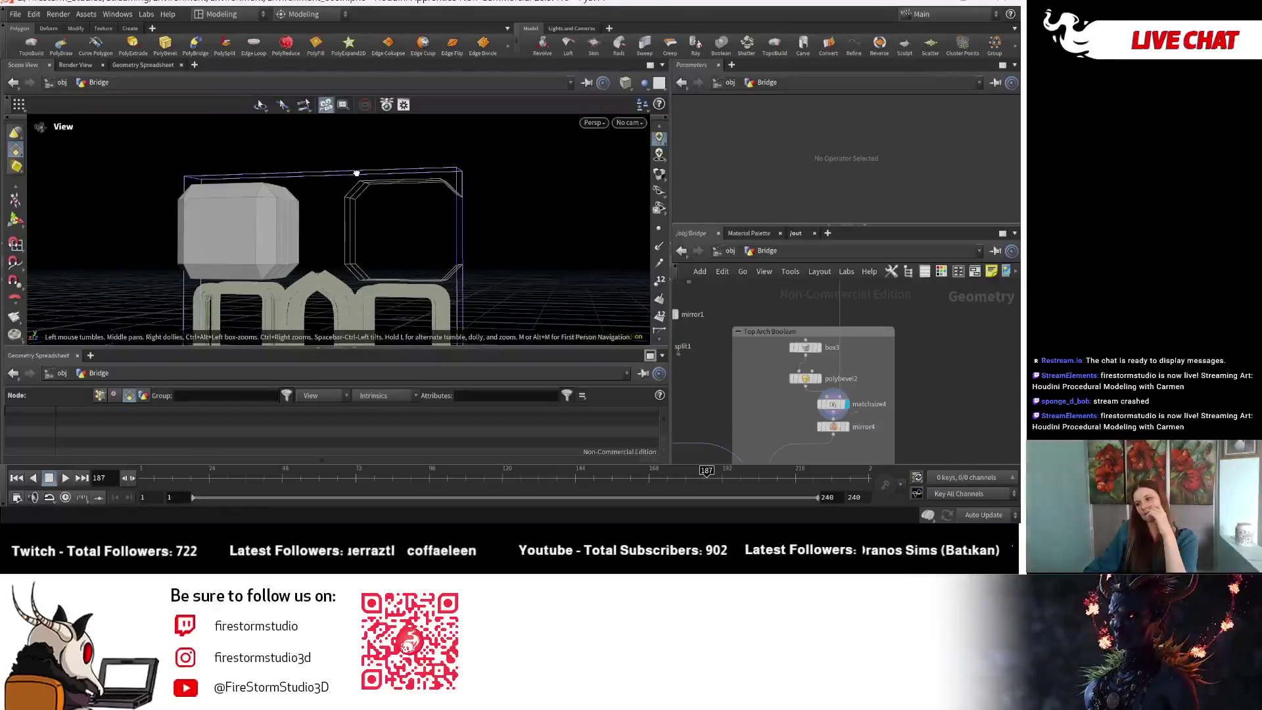
{"action": "scroll", "coordinate": [866, 355], "scroll_direction": "up", "scroll_amount": 2}
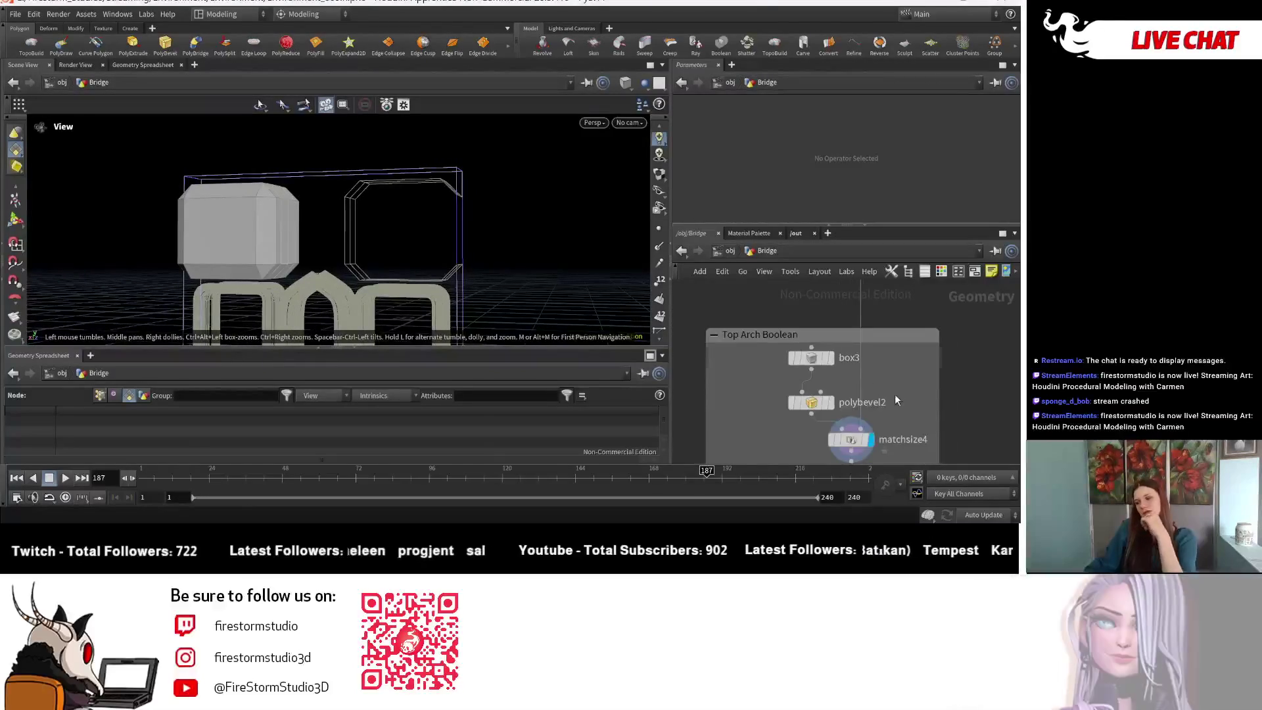
{"action": "scroll", "coordinate": [831, 354], "scroll_direction": "up", "scroll_amount": 2}
{"action": "mouse_move", "coordinate": [812, 402]}
{"action": "left_click", "coordinate": [778, 340]}
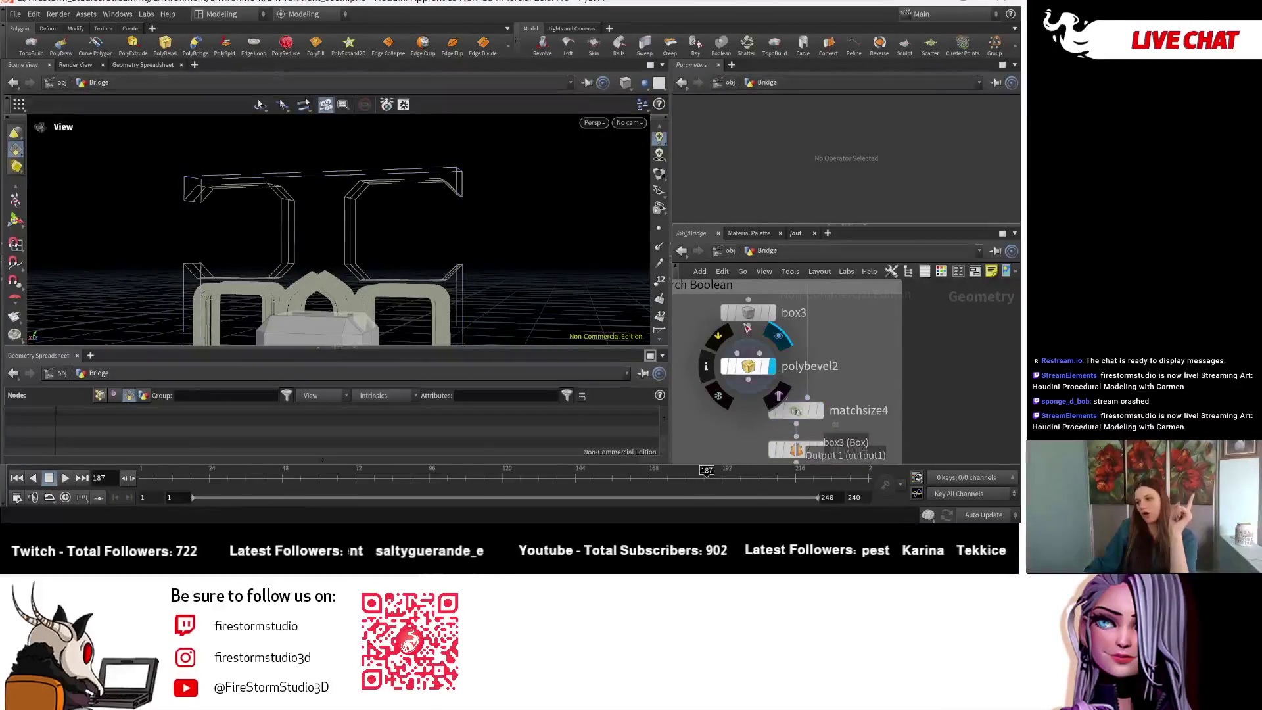
{"action": "mouse_move", "coordinate": [360, 231]}
{"action": "left_mouse_down"}
{"action": "mouse_move", "coordinate": [419, 202]}
{"action": "mouse_move", "coordinate": [348, 177]}
{"action": "left_mouse_up"}
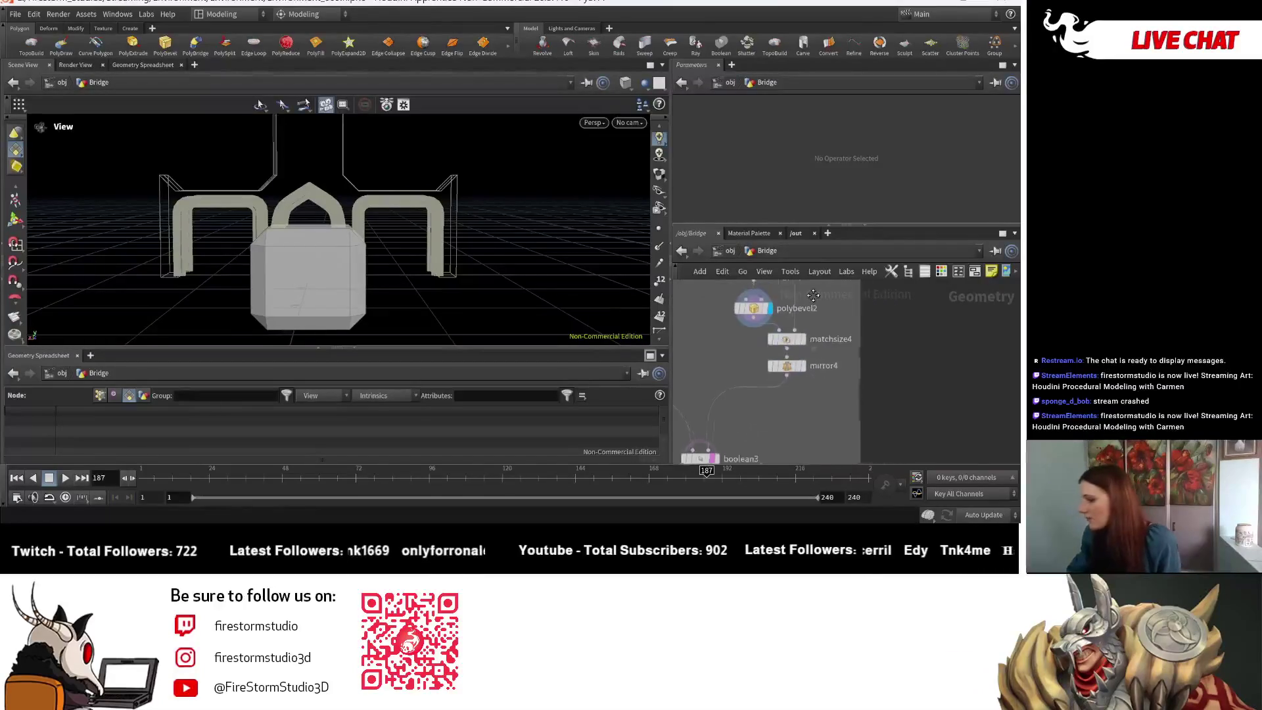
- Display matchsize4, move mirror4 down, and drop a new Group node group12 on the wire between them
{"action": "left_click", "coordinate": [794, 344]}
{"action": "left_click_drag", "start_coordinate": [770, 391], "coordinate": [769, 433]}
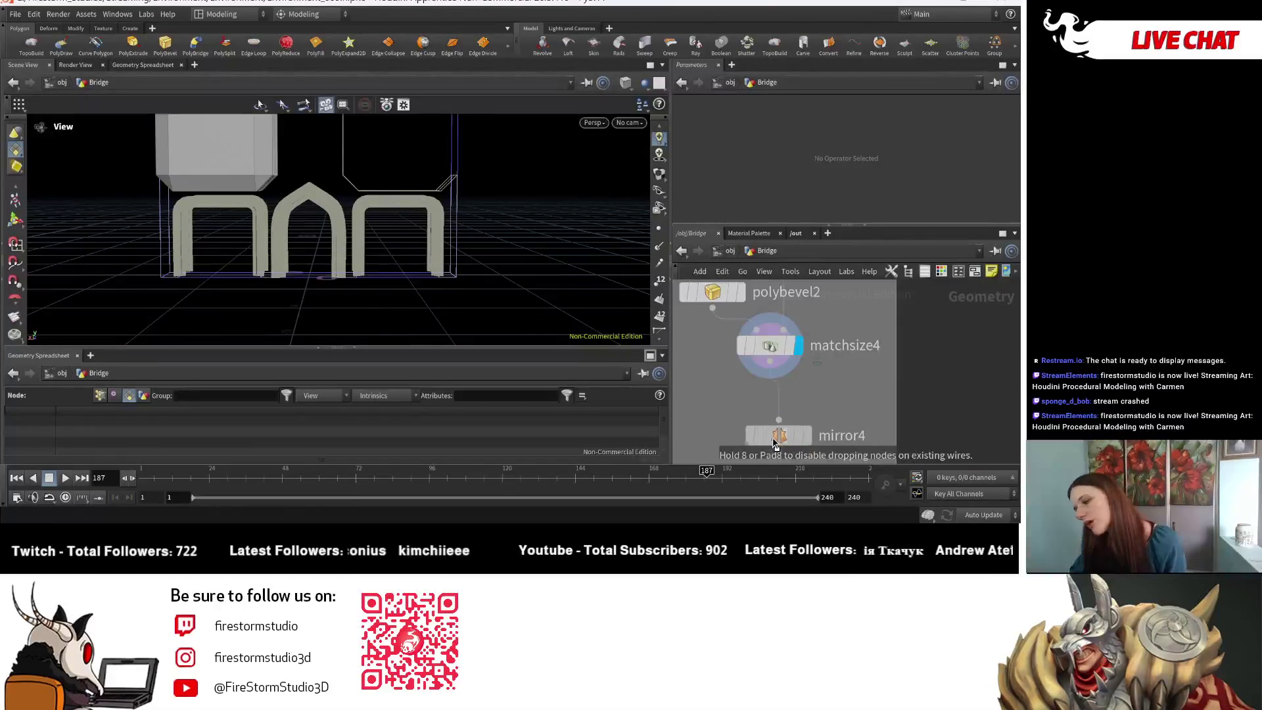
{"action": "scroll", "coordinate": [826, 387], "scroll_direction": "down", "scroll_amount": 2}
{"action": "scroll", "coordinate": [830, 391], "scroll_direction": "up", "scroll_amount": 3}
{"action": "scroll", "coordinate": [813, 379], "scroll_direction": "down", "scroll_amount": 2}
{"action": "scroll", "coordinate": [872, 385], "scroll_direction": "up", "scroll_amount": 2}
{"action": "key", "text": "Tab"}
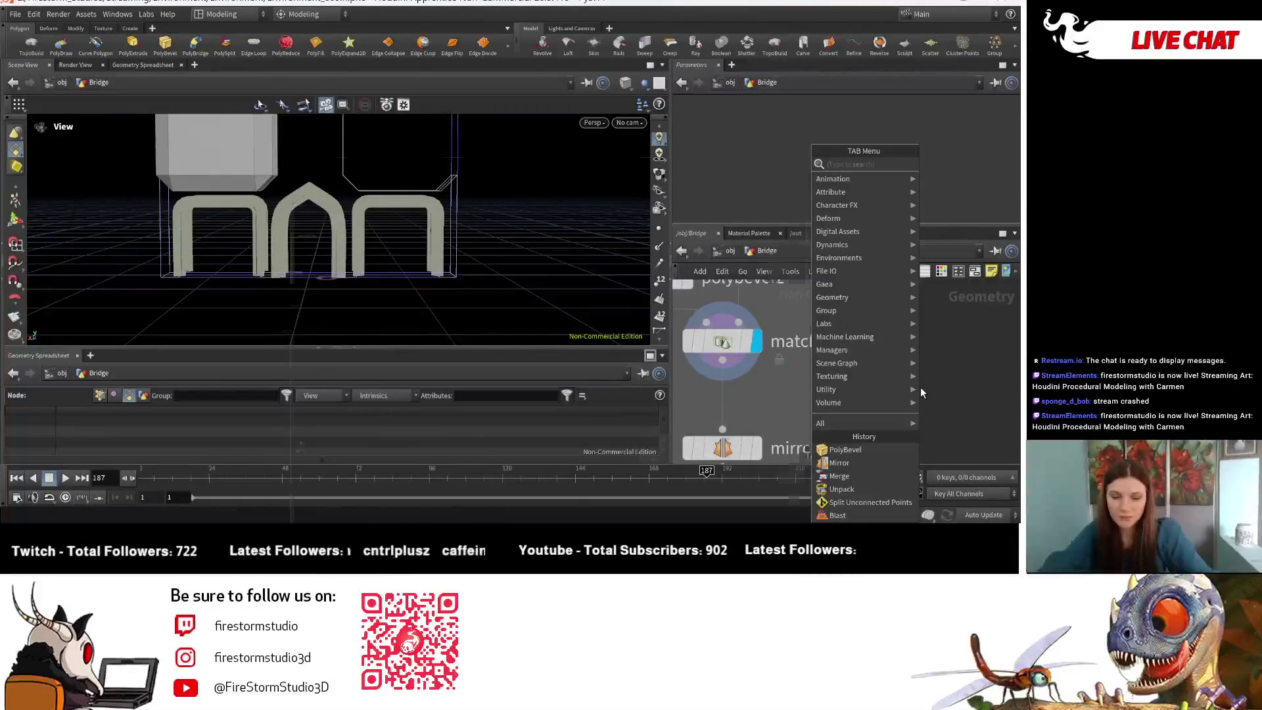
{"action": "type", "text": "group"}
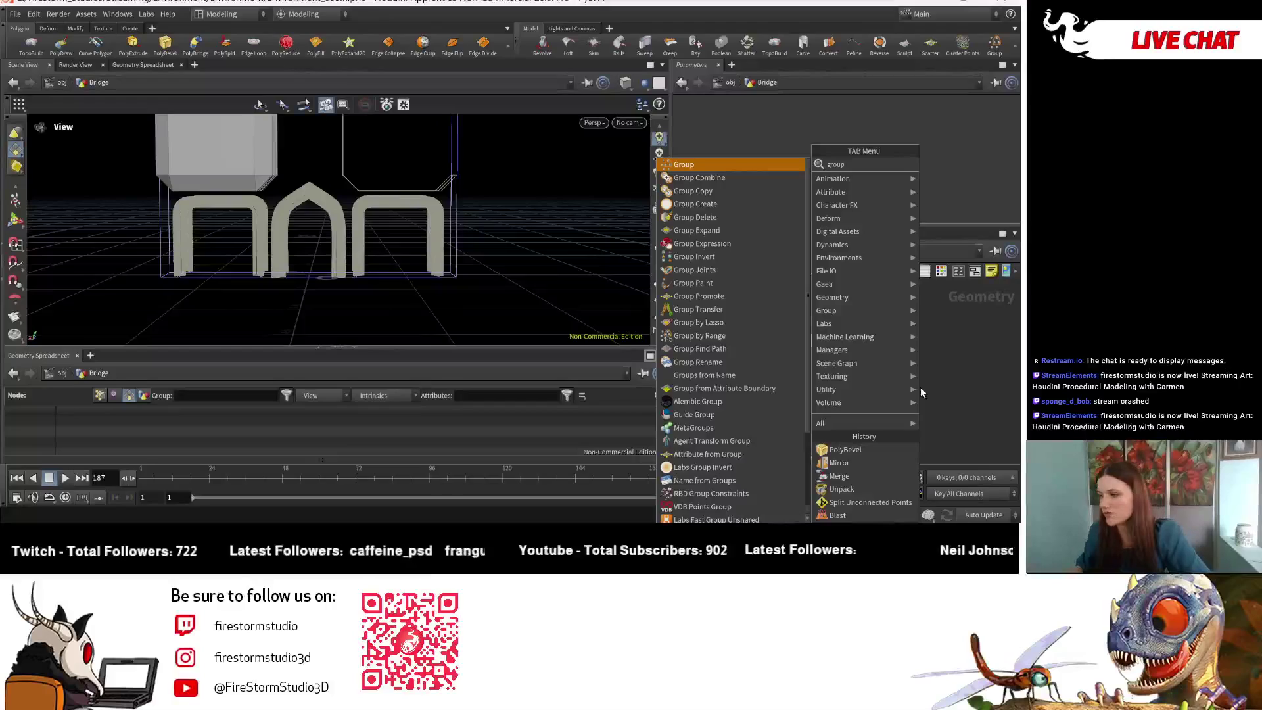
{"action": "left_click", "coordinate": [781, 169]}
{"action": "left_click", "coordinate": [811, 393]}
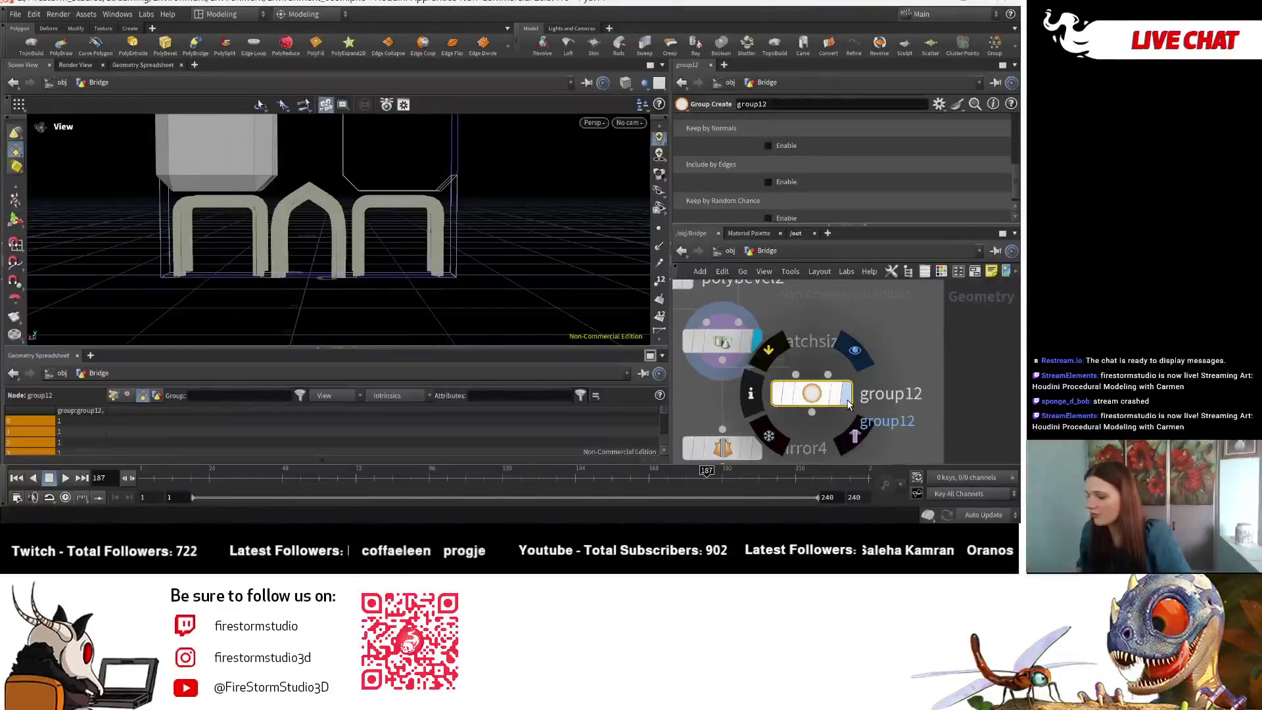
- Display group12, enable Keep by Normals and test spread angles around 59-74 then lower
{"action": "left_click", "coordinate": [848, 395]}
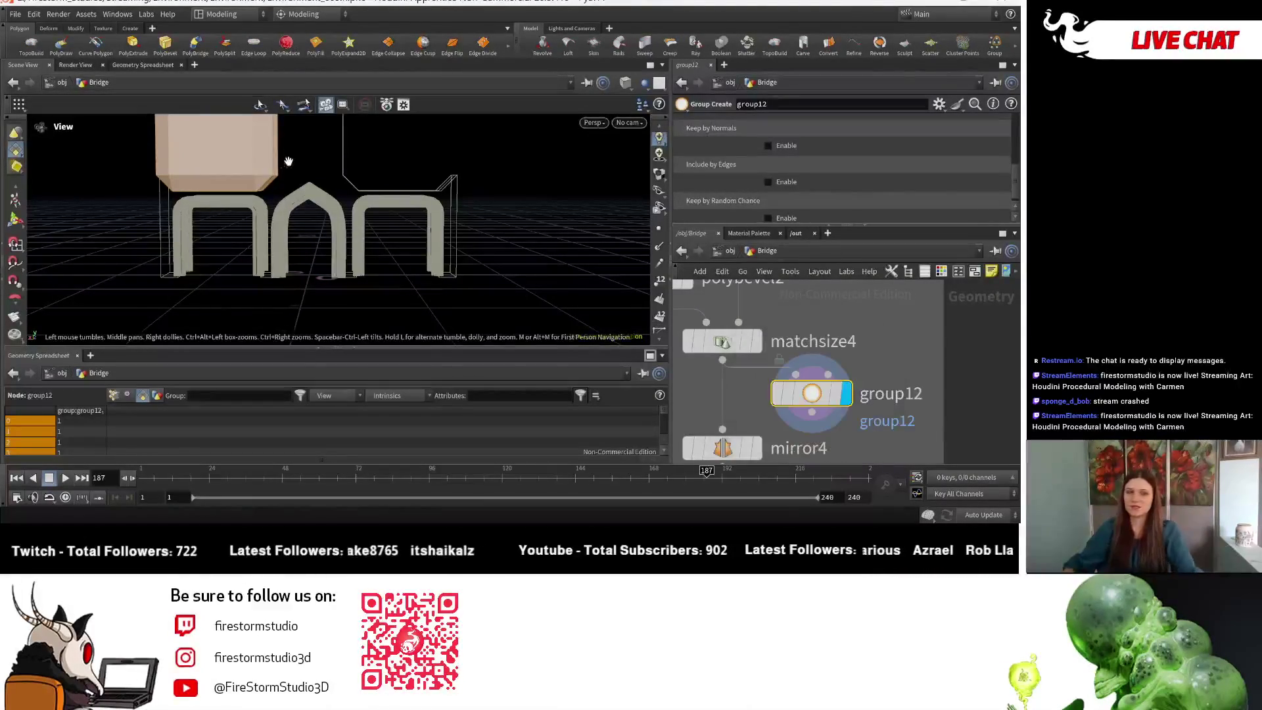
{"action": "scroll", "coordinate": [804, 192], "scroll_direction": "down", "scroll_amount": 1}
{"action": "left_click", "coordinate": [780, 140]}
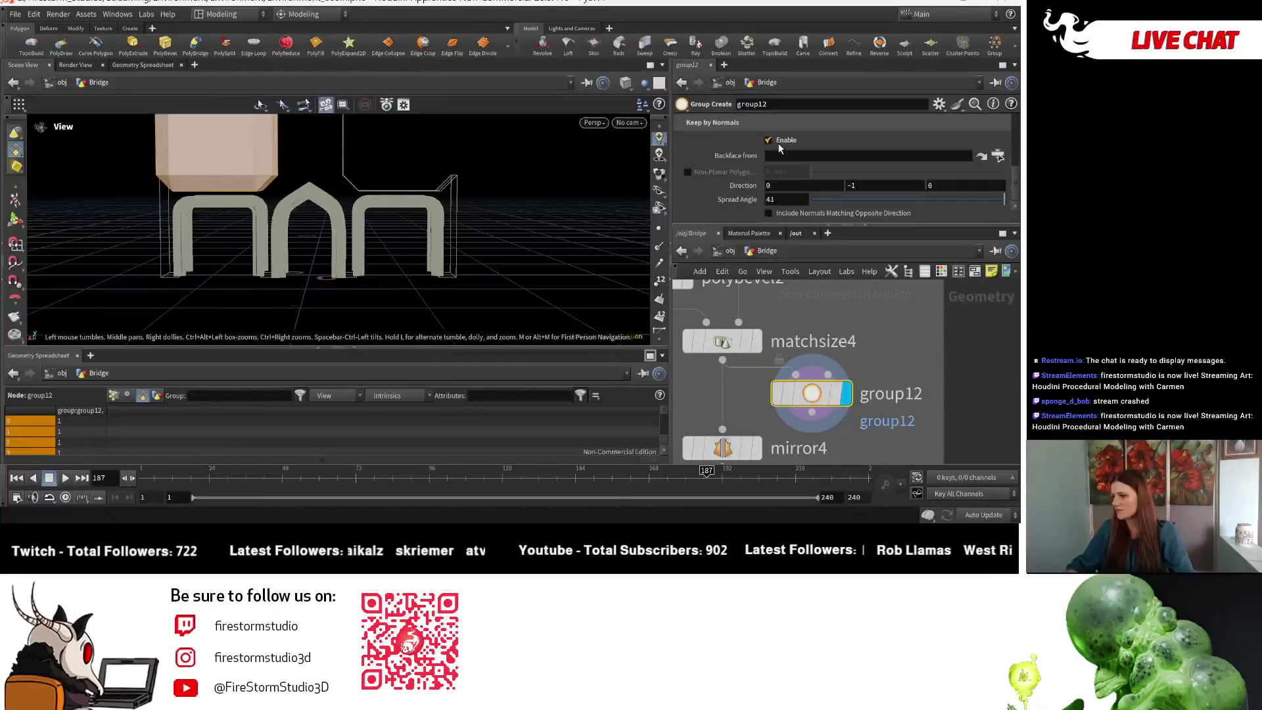
{"action": "mouse_move", "coordinate": [304, 209]}
{"action": "left_mouse_down"}
{"action": "mouse_move", "coordinate": [398, 219]}
{"action": "mouse_move", "coordinate": [493, 187]}
{"action": "left_mouse_up"}
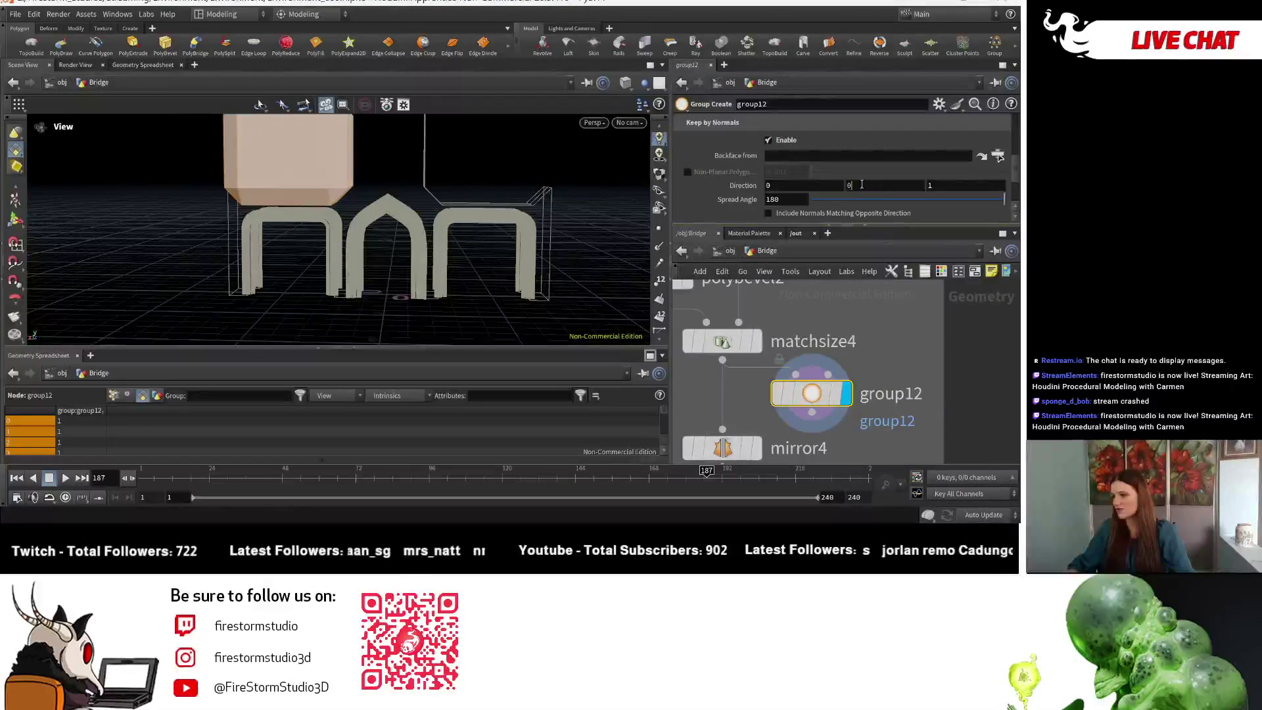
{"action": "type", "text": "-1"}
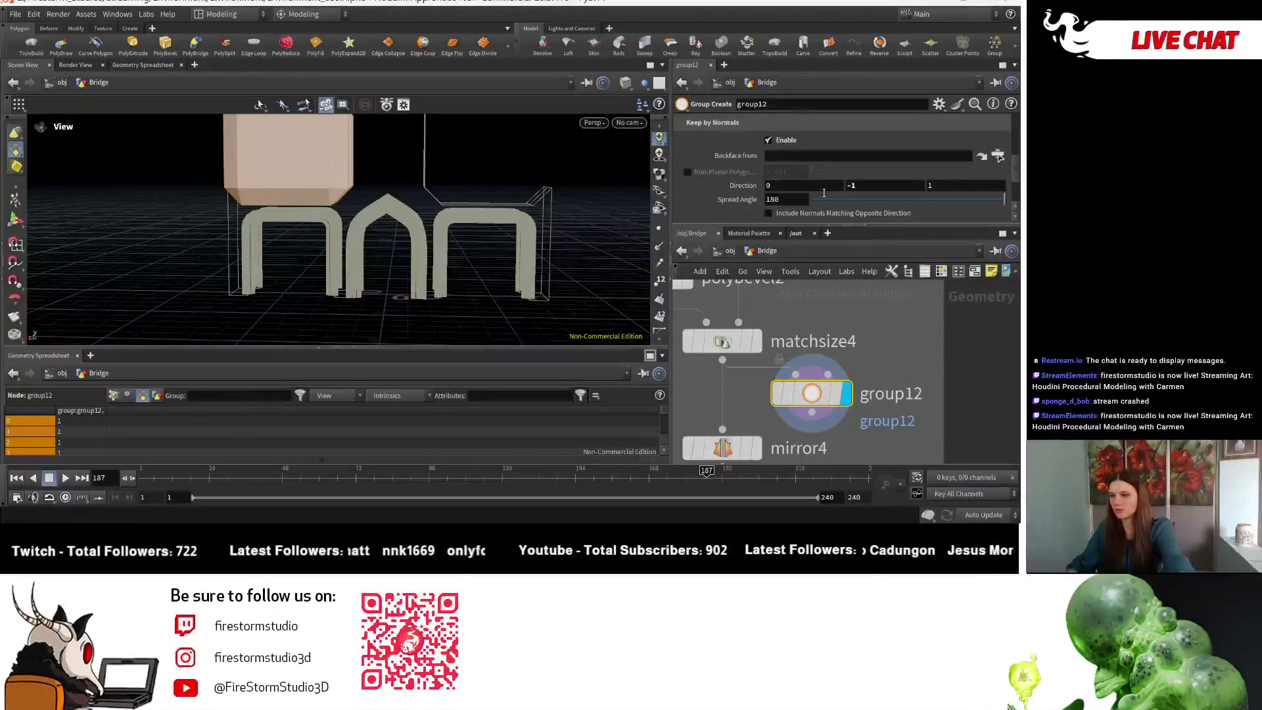
{"action": "left_click_drag", "start_coordinate": [825, 200], "coordinate": [890, 199]}
{"action": "mouse_move", "coordinate": [375, 197]}
{"action": "left_mouse_down"}
{"action": "mouse_move", "coordinate": [308, 135]}
{"action": "mouse_move", "coordinate": [414, 148]}
{"action": "left_mouse_up"}
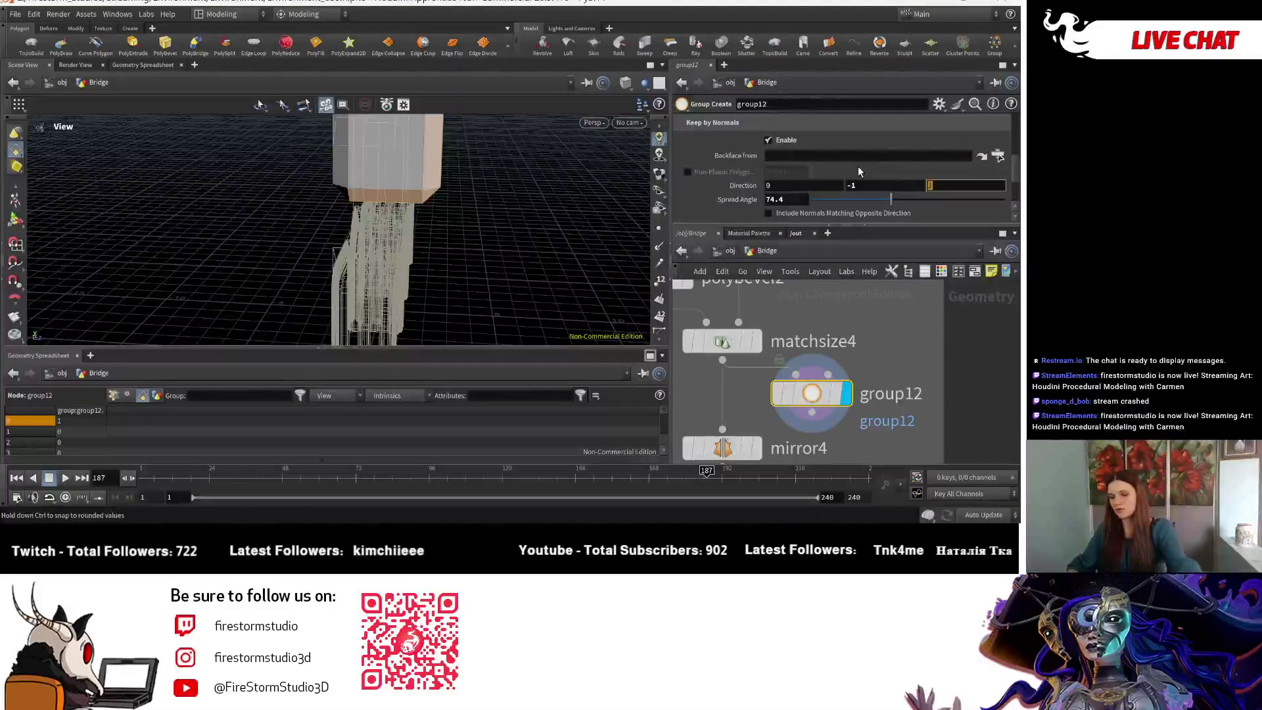
{"action": "mouse_move", "coordinate": [352, 201]}
{"action": "left_mouse_down"}
{"action": "mouse_move", "coordinate": [502, 237]}
{"action": "mouse_move", "coordinate": [506, 188]}
{"action": "mouse_move", "coordinate": [533, 197]}
{"action": "left_mouse_up"}
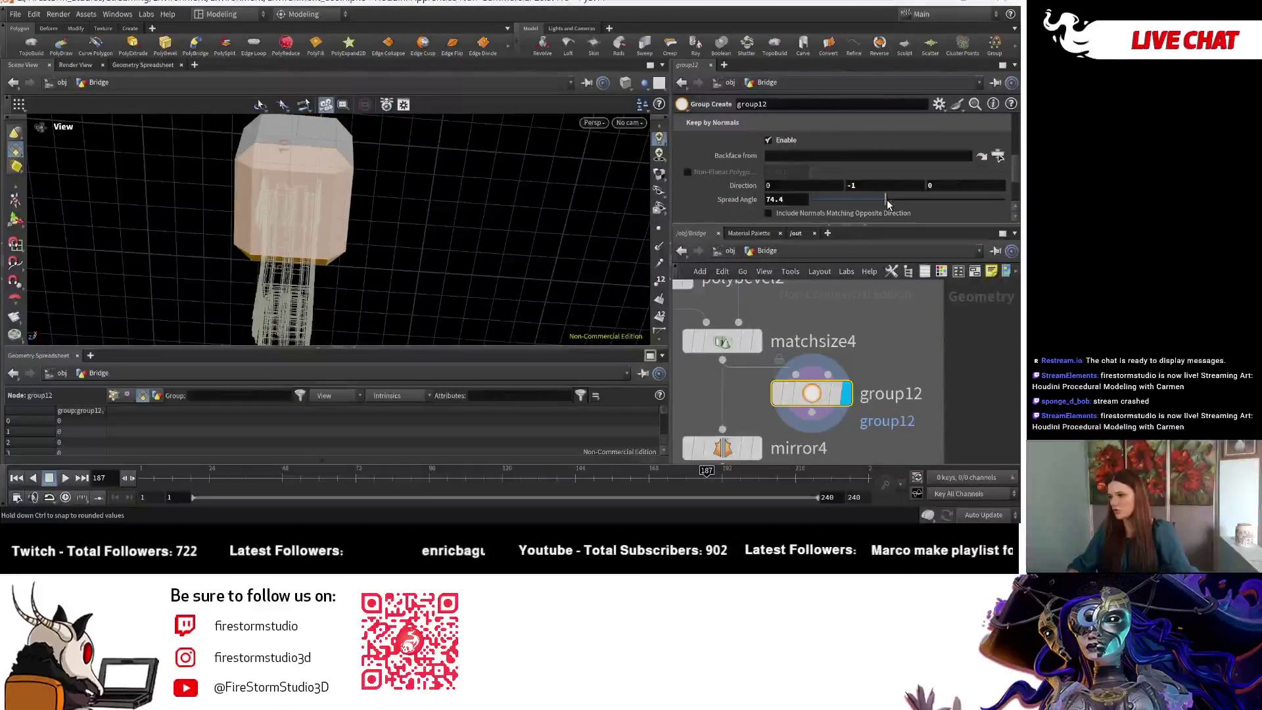
{"action": "left_click_drag", "start_coordinate": [870, 200], "coordinate": [866, 196]}
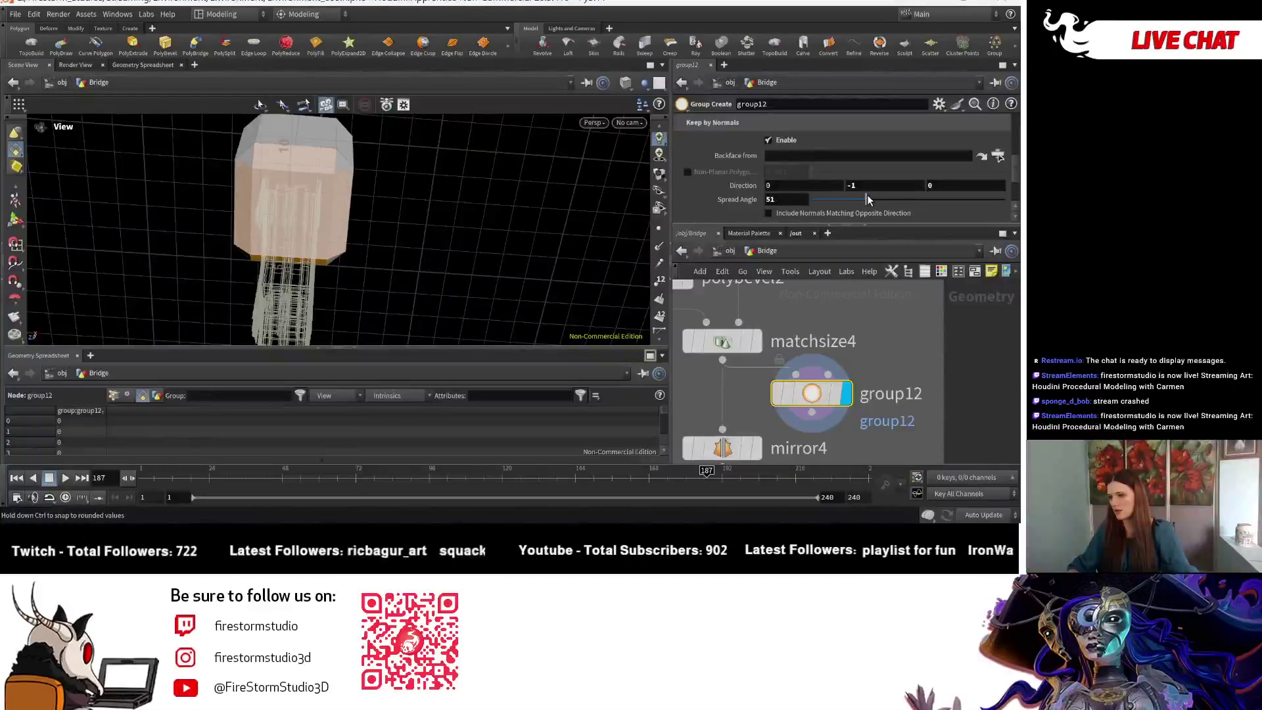
{"action": "mouse_move", "coordinate": [388, 179]}
{"action": "left_mouse_down"}
{"action": "mouse_move", "coordinate": [441, 270]}
{"action": "mouse_move", "coordinate": [259, 207]}
{"action": "mouse_move", "coordinate": [414, 220]}
{"action": "mouse_move", "coordinate": [235, 241]}
{"action": "left_mouse_up"}
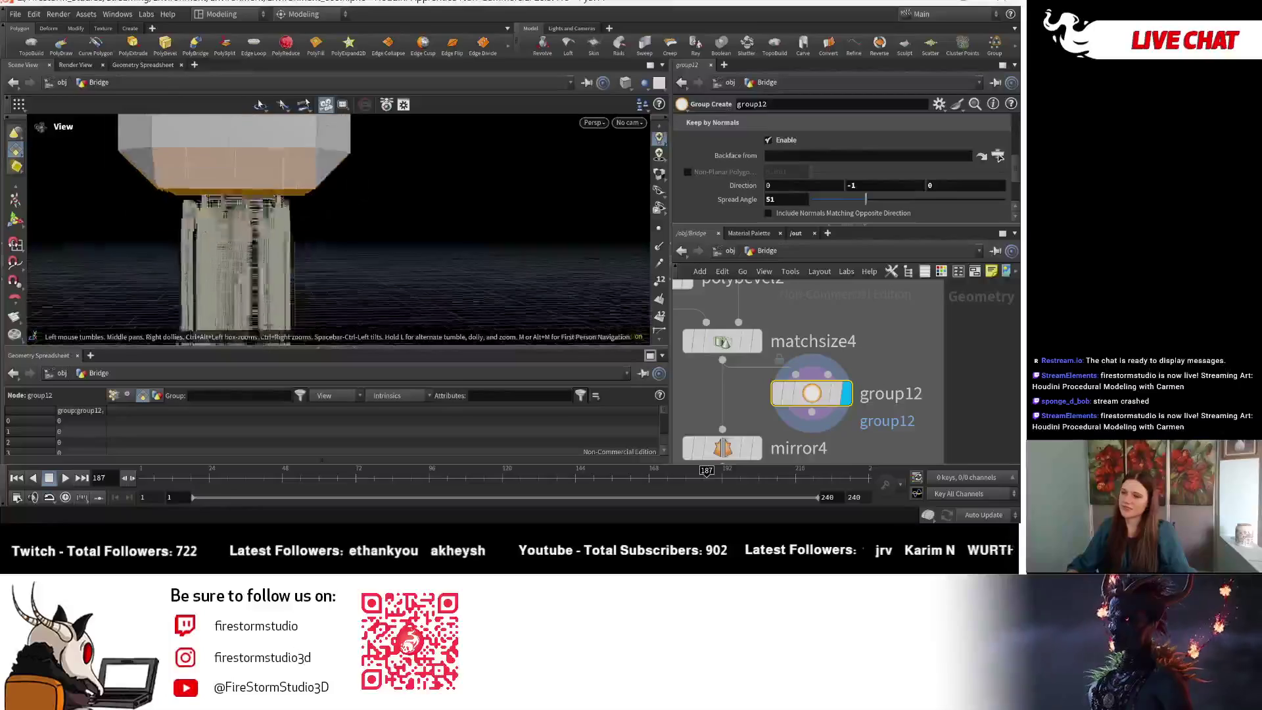
{"action": "left_click_drag", "start_coordinate": [234, 242], "coordinate": [249, 191]}
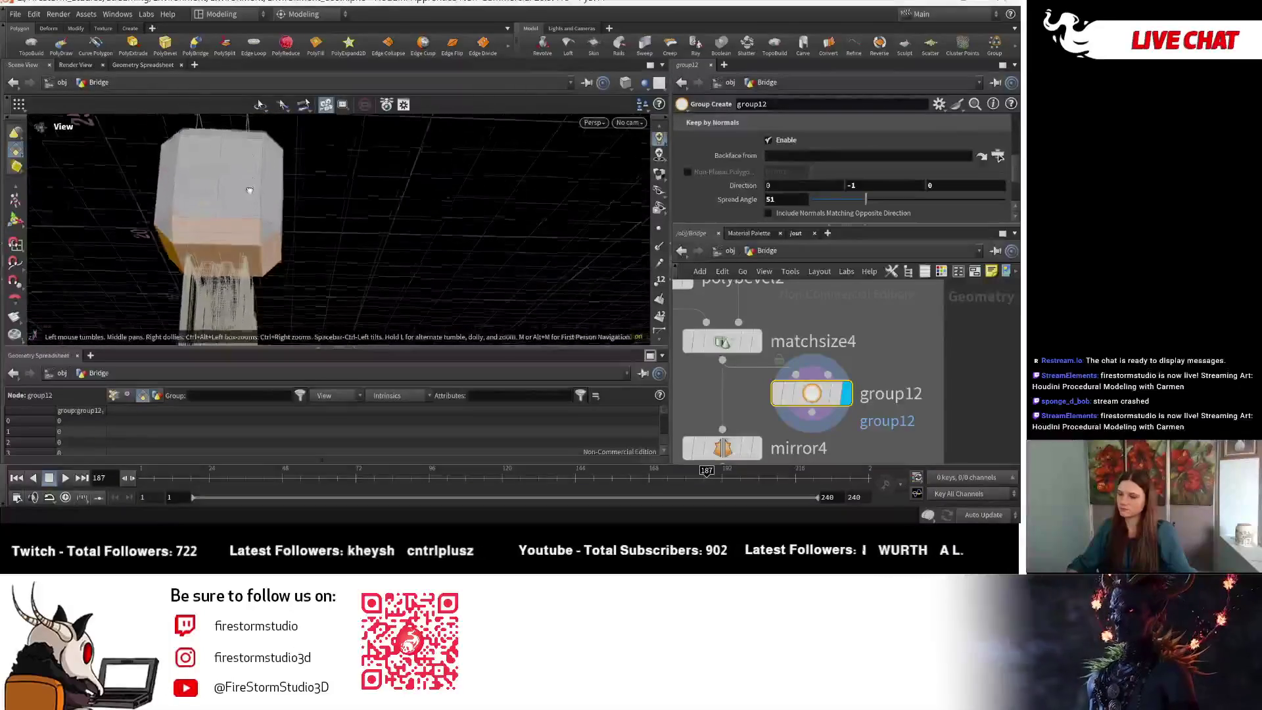
{"action": "left_click_drag", "start_coordinate": [868, 199], "coordinate": [850, 198]}
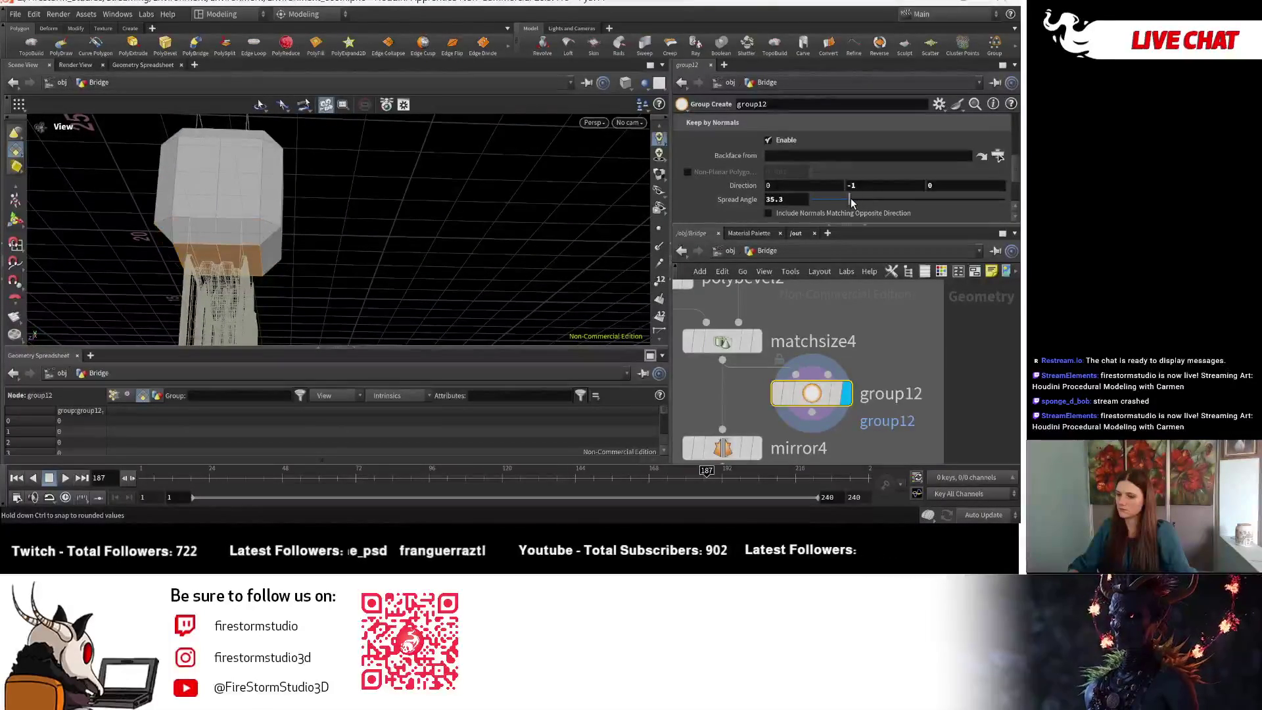
- Try direction X values -1 and 1 with wider spread angles, checking which faces match
{"action": "left_click", "coordinate": [801, 187]}
{"action": "type", "text": "-1"}
{"action": "key", "text": "Return"}
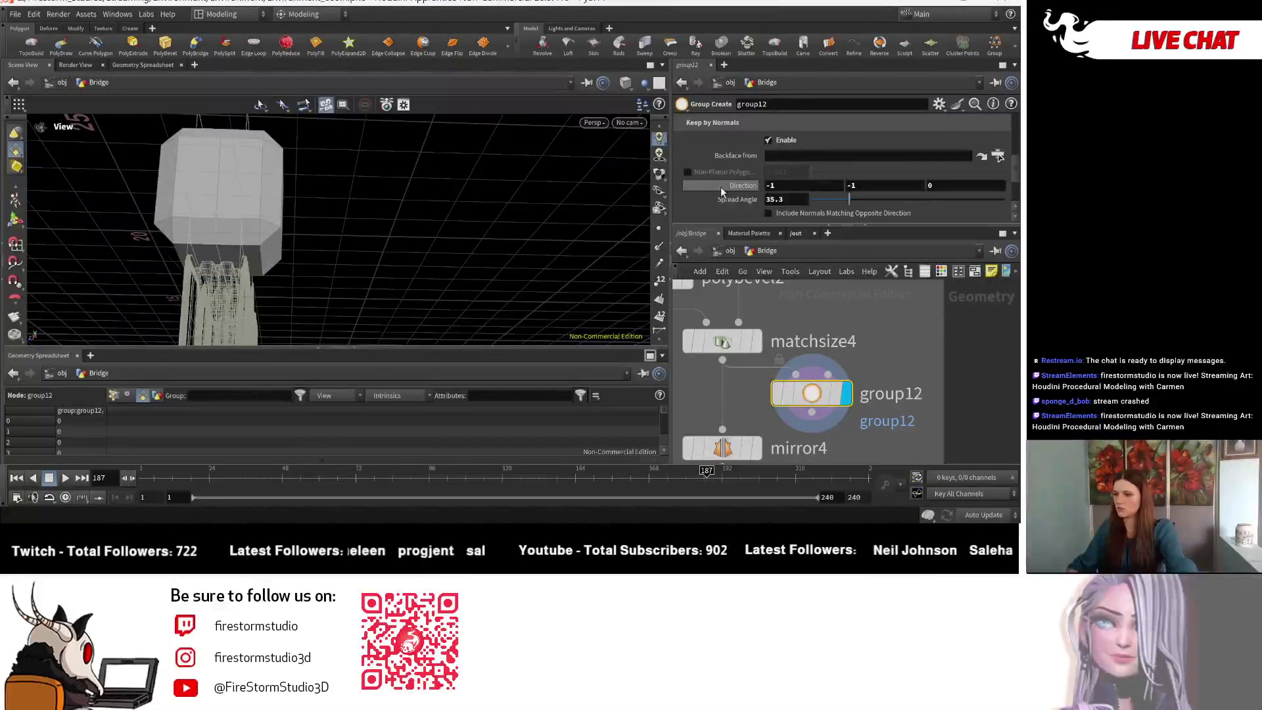
{"action": "type", "text": "1"}
{"action": "key", "text": "Return"}
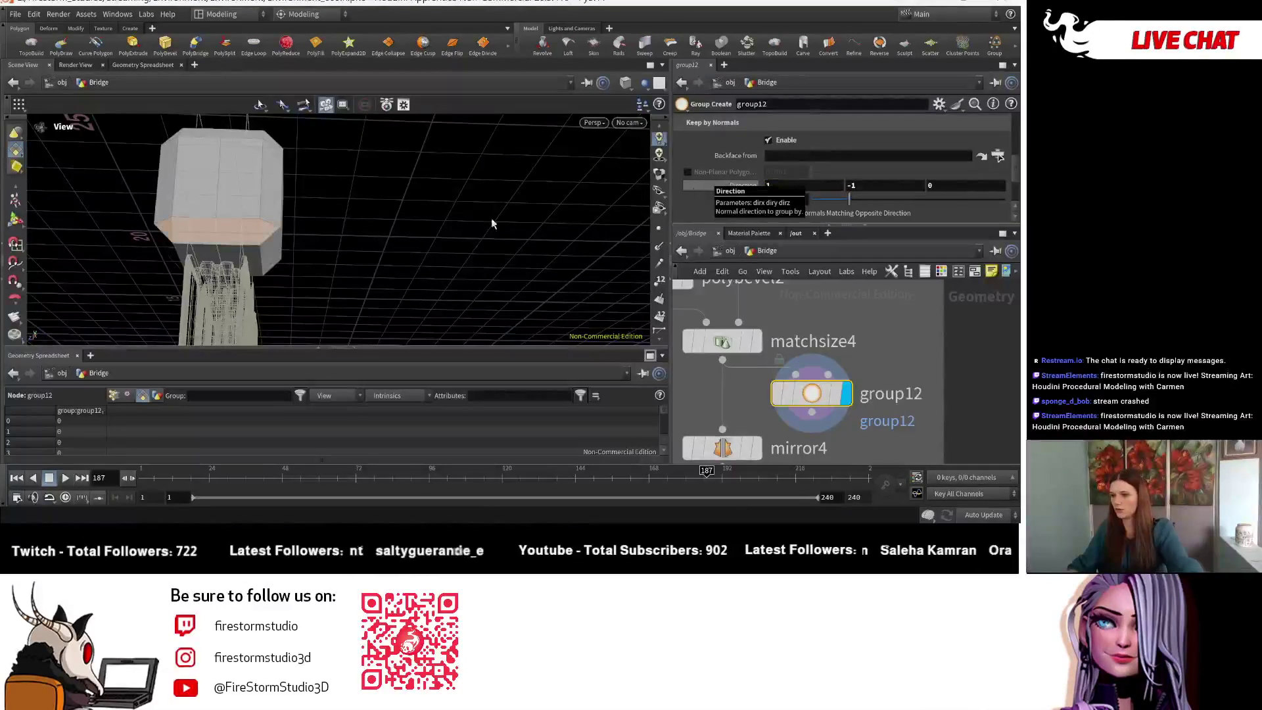
{"action": "mouse_move", "coordinate": [262, 277]}
{"action": "left_mouse_down"}
{"action": "mouse_move", "coordinate": [277, 158]}
{"action": "mouse_move", "coordinate": [119, 399]}
{"action": "mouse_move", "coordinate": [256, 224]}
{"action": "left_mouse_up"}
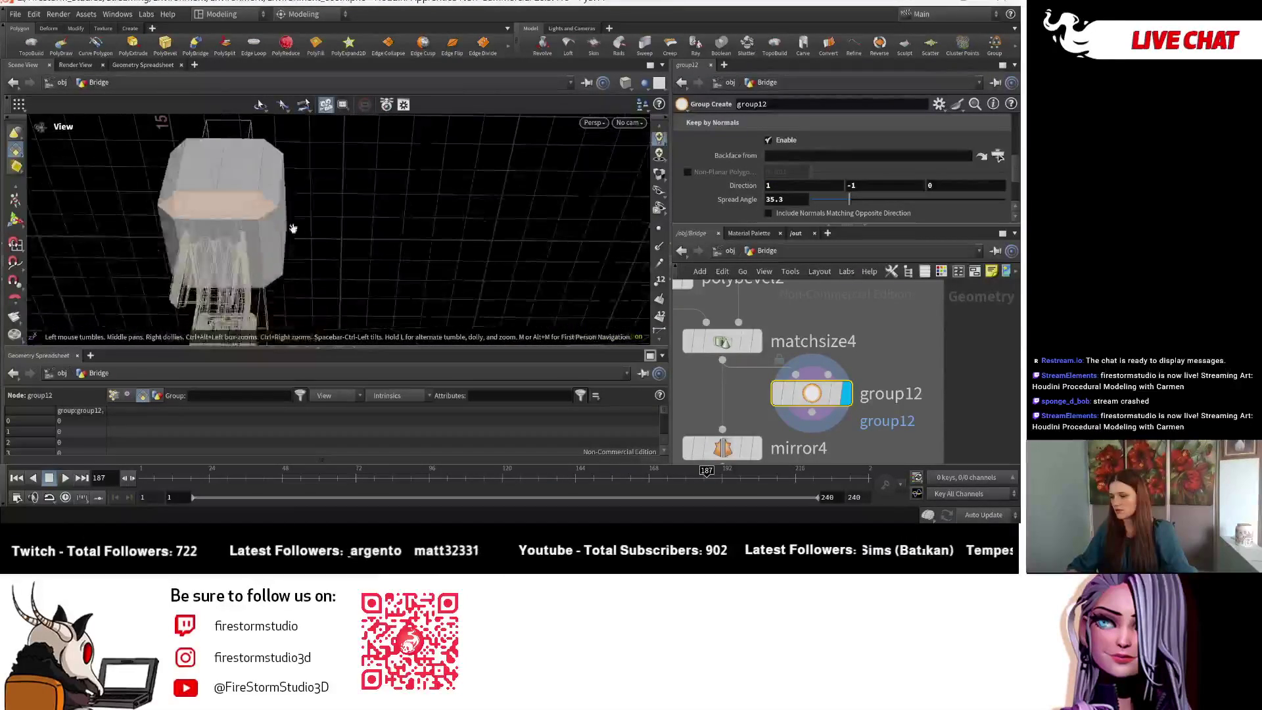
{"action": "left_click_drag", "start_coordinate": [852, 198], "coordinate": [864, 201]}
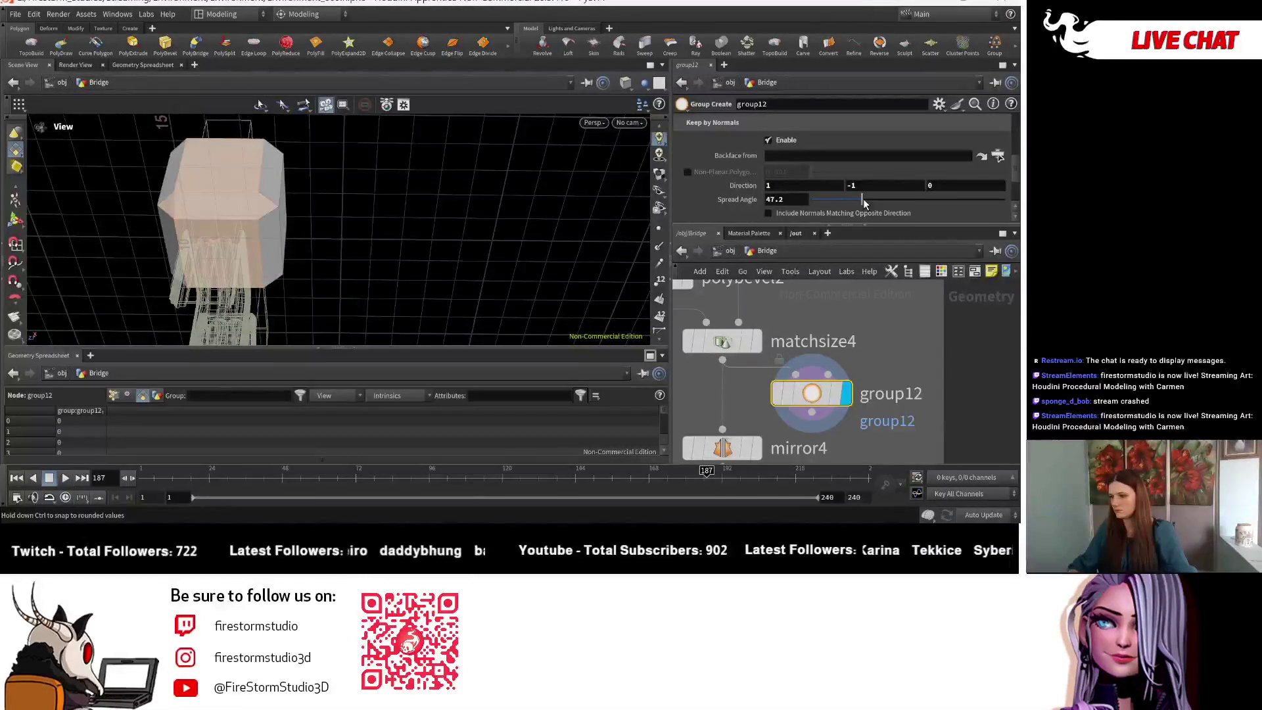
{"action": "left_click", "coordinate": [778, 186]}
{"action": "type", "text": "-1"}
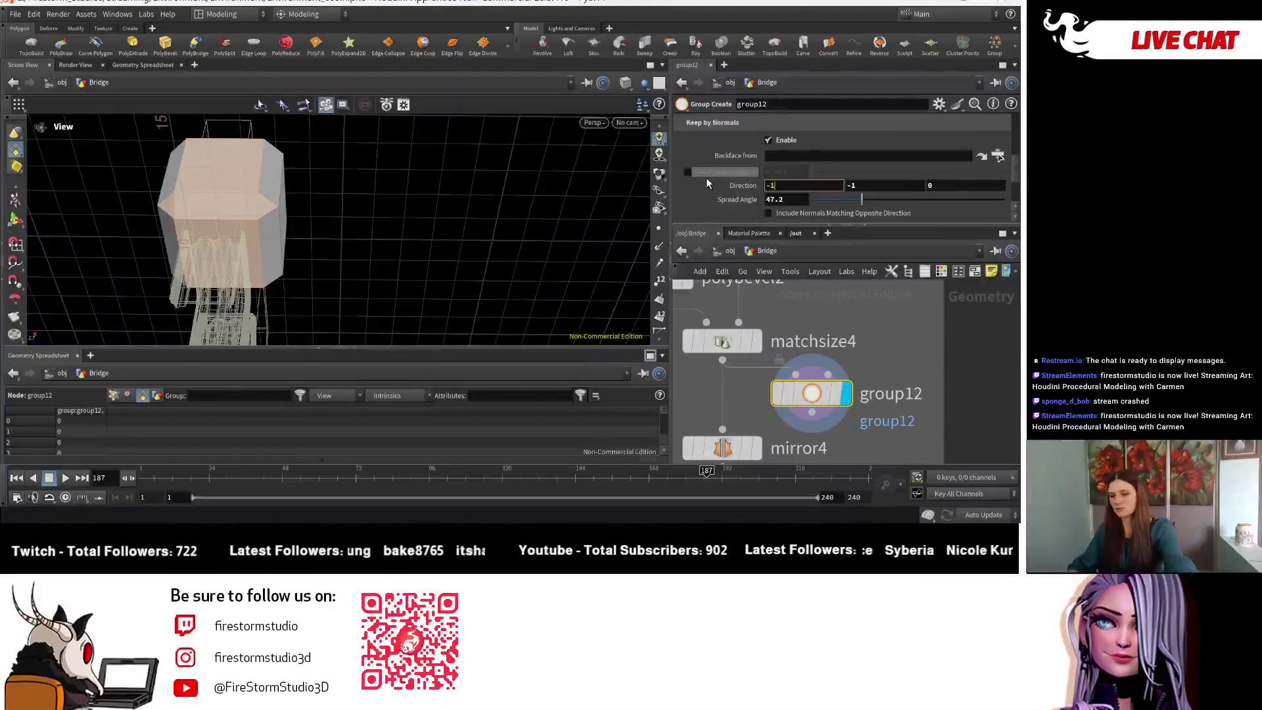
{"action": "key", "text": "Return"}
{"action": "left_click_drag", "start_coordinate": [866, 205], "coordinate": [950, 200]}
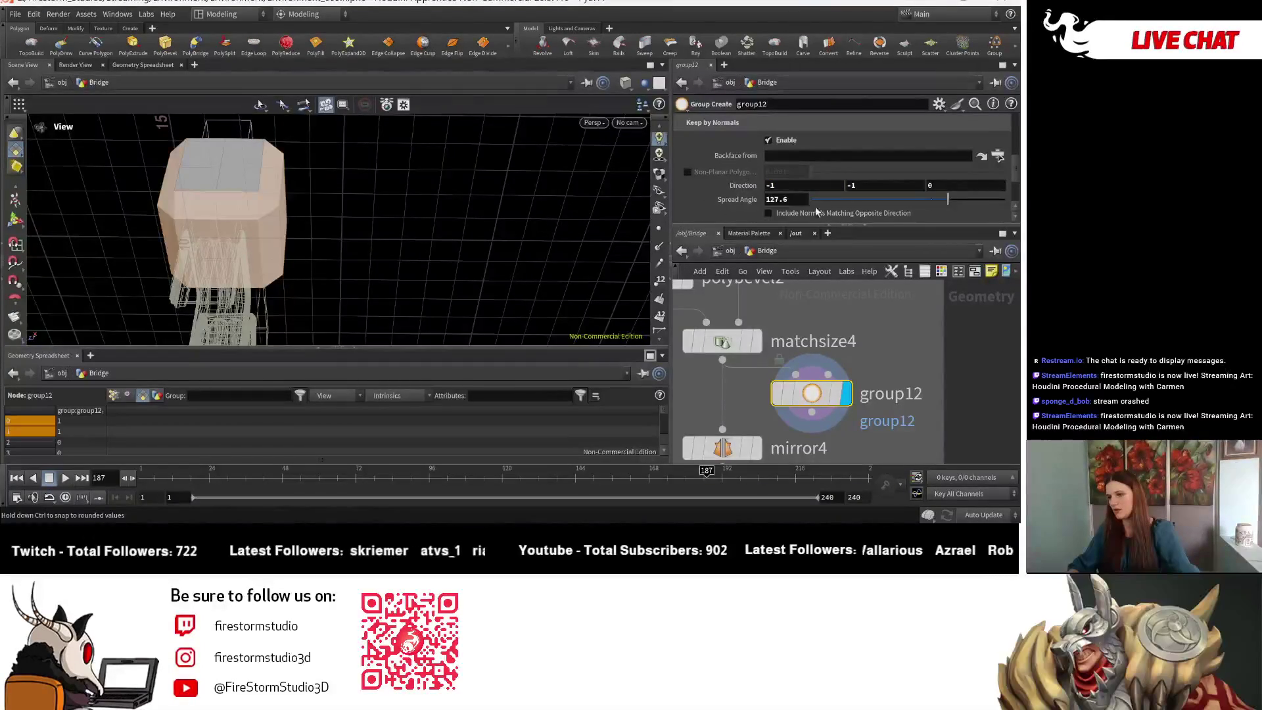
{"action": "left_click_drag", "start_coordinate": [264, 337], "coordinate": [770, 199]}
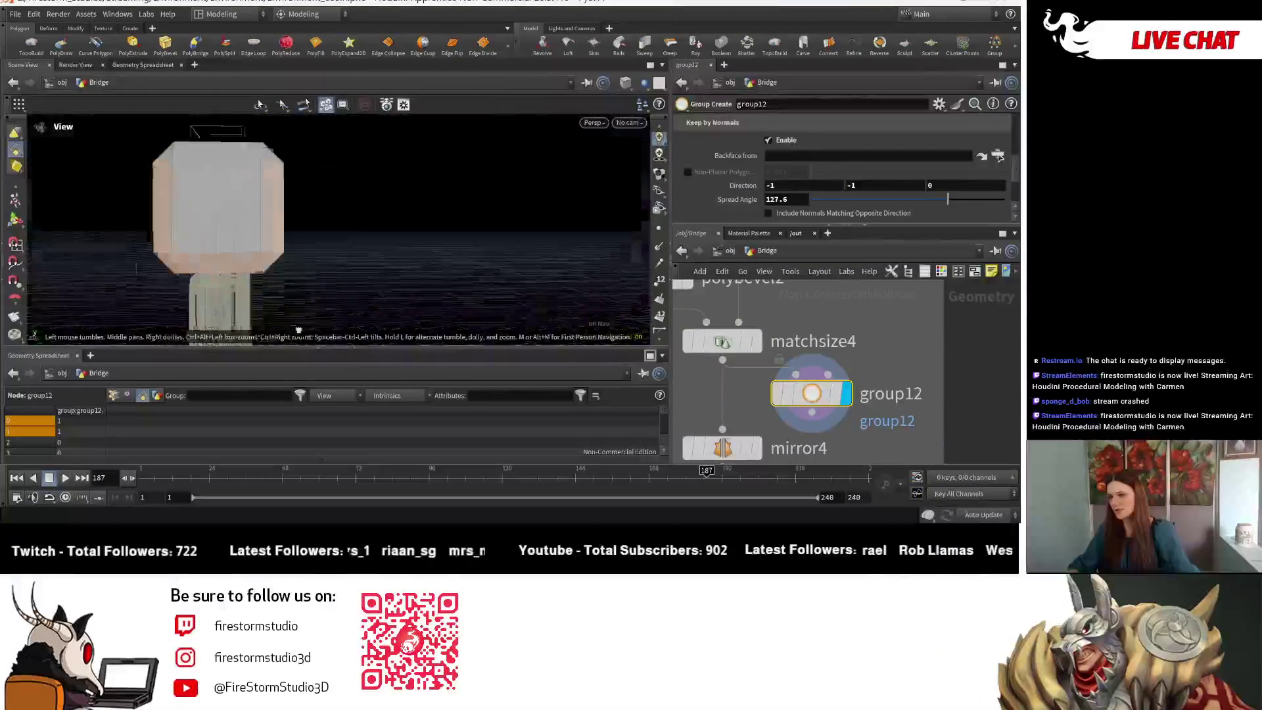
- Set Direction to 0, -1, 0 and narrow the Spread Angle to 19 for the downward faces
{"action": "double_click", "coordinate": [778, 186]}
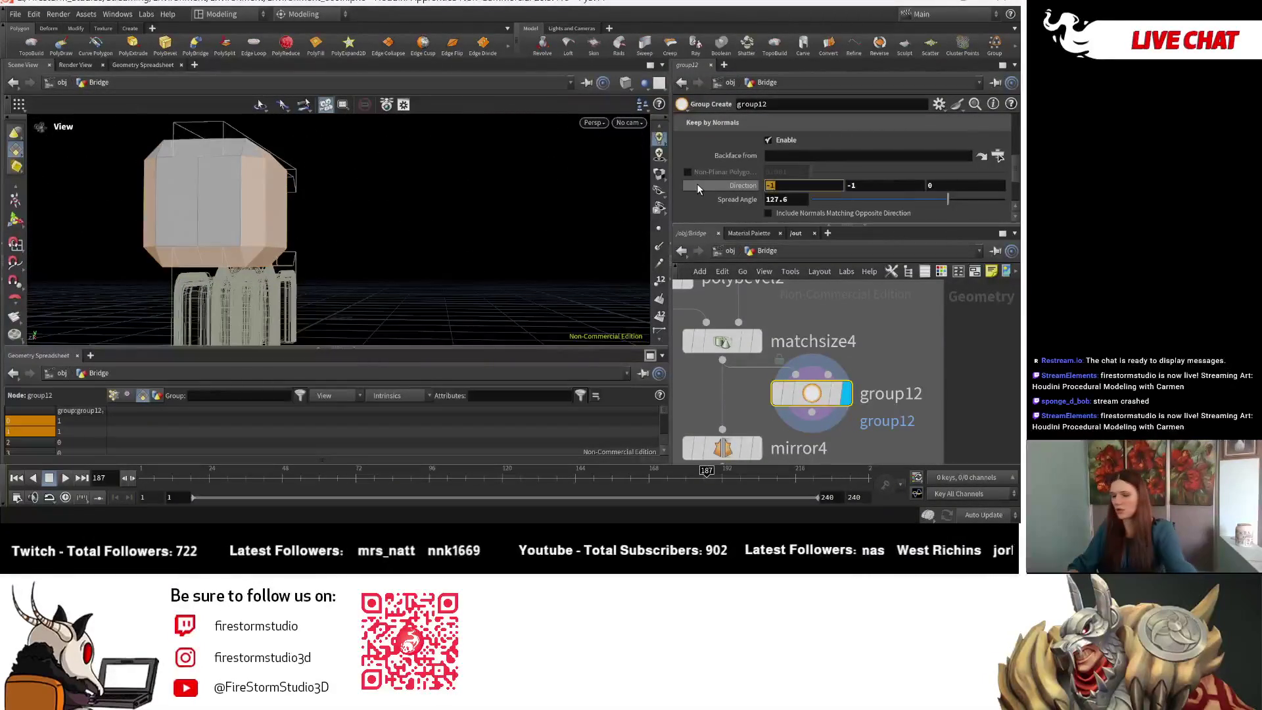
{"action": "type", "text": "0"}
{"action": "key", "text": "Return"}
{"action": "type", "text": "1"}
{"action": "key", "text": "Return"}
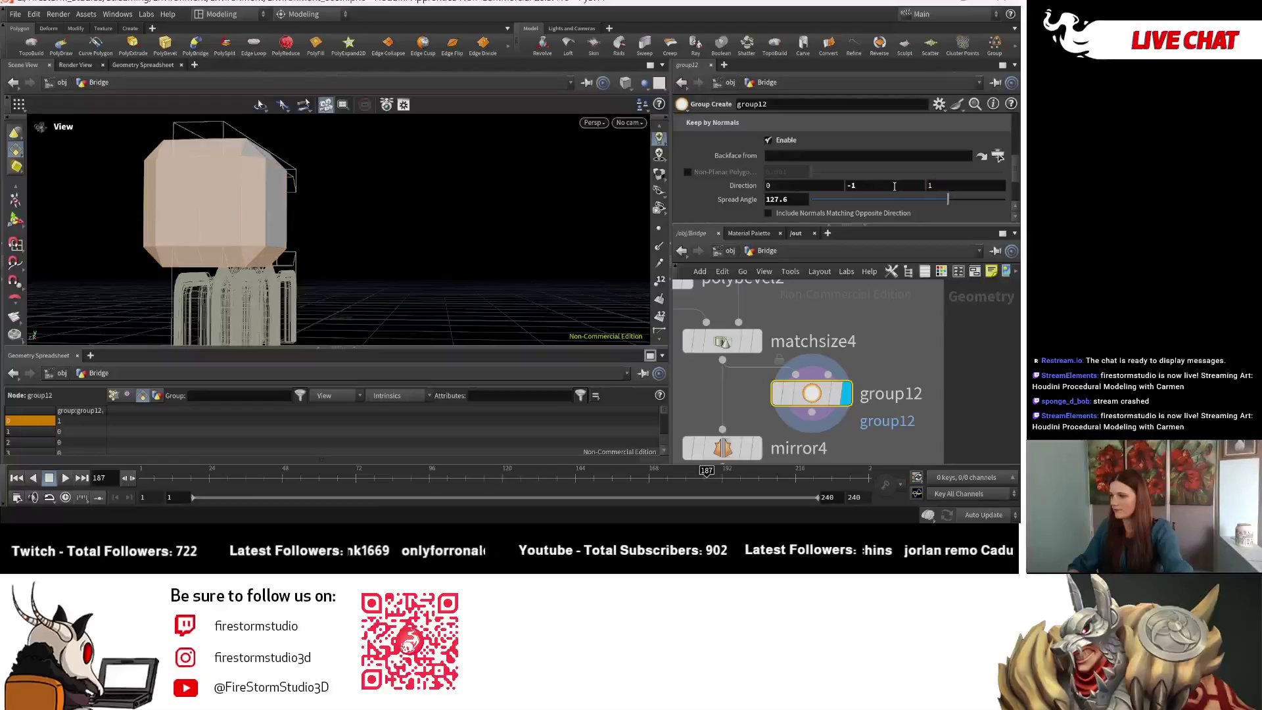
{"action": "left_click_drag", "start_coordinate": [959, 208], "coordinate": [881, 205]}
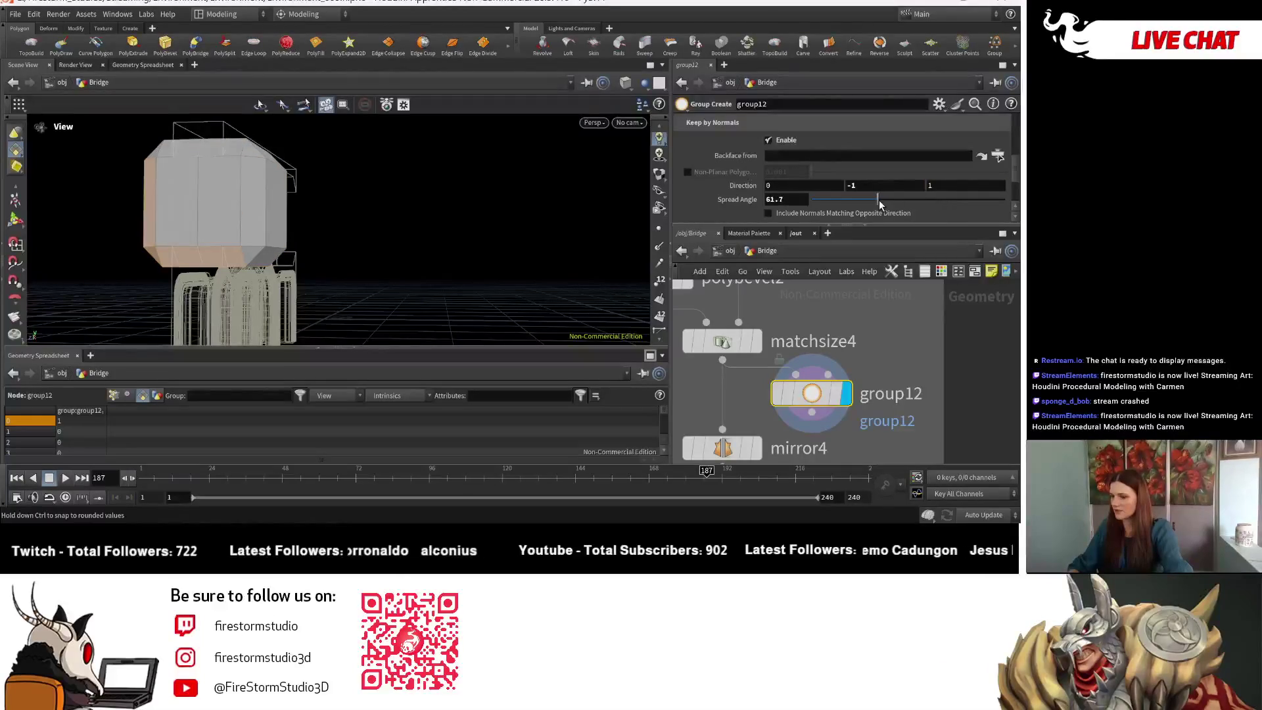
{"action": "double_click", "coordinate": [973, 186]}
{"action": "type", "text": "-"}
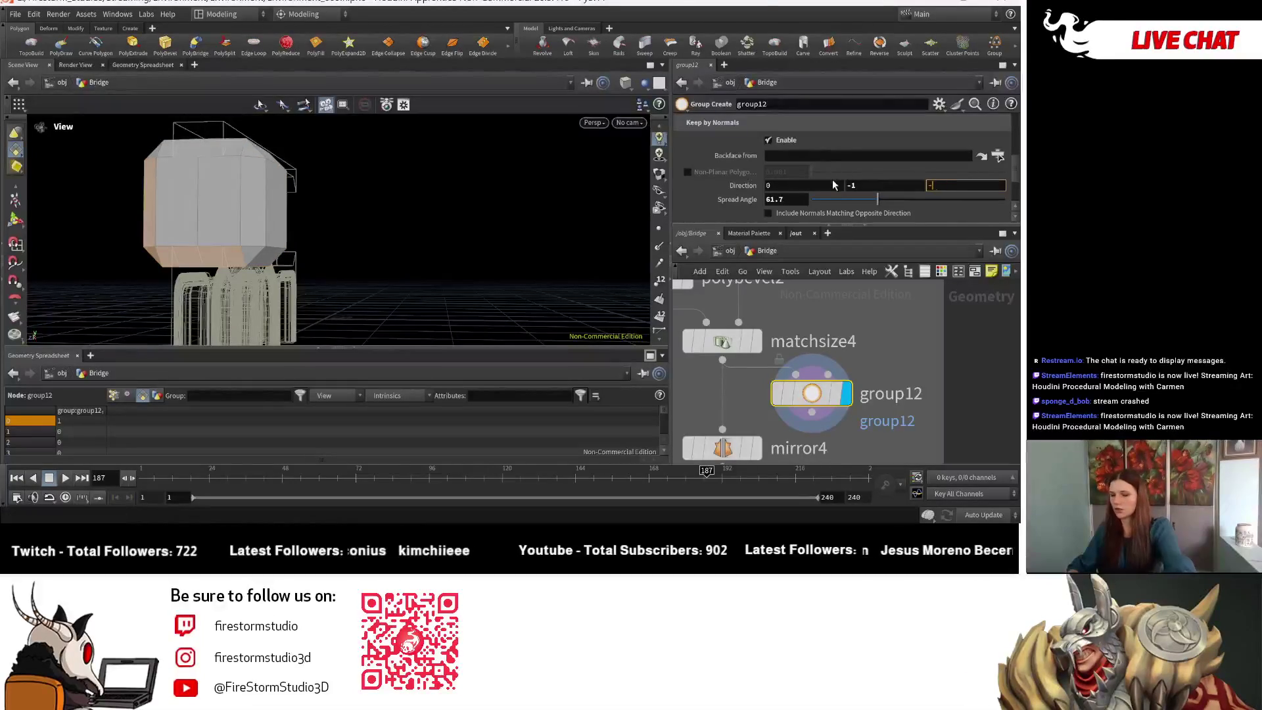
{"action": "type", "text": "14"}
{"action": "key", "text": "Return"}
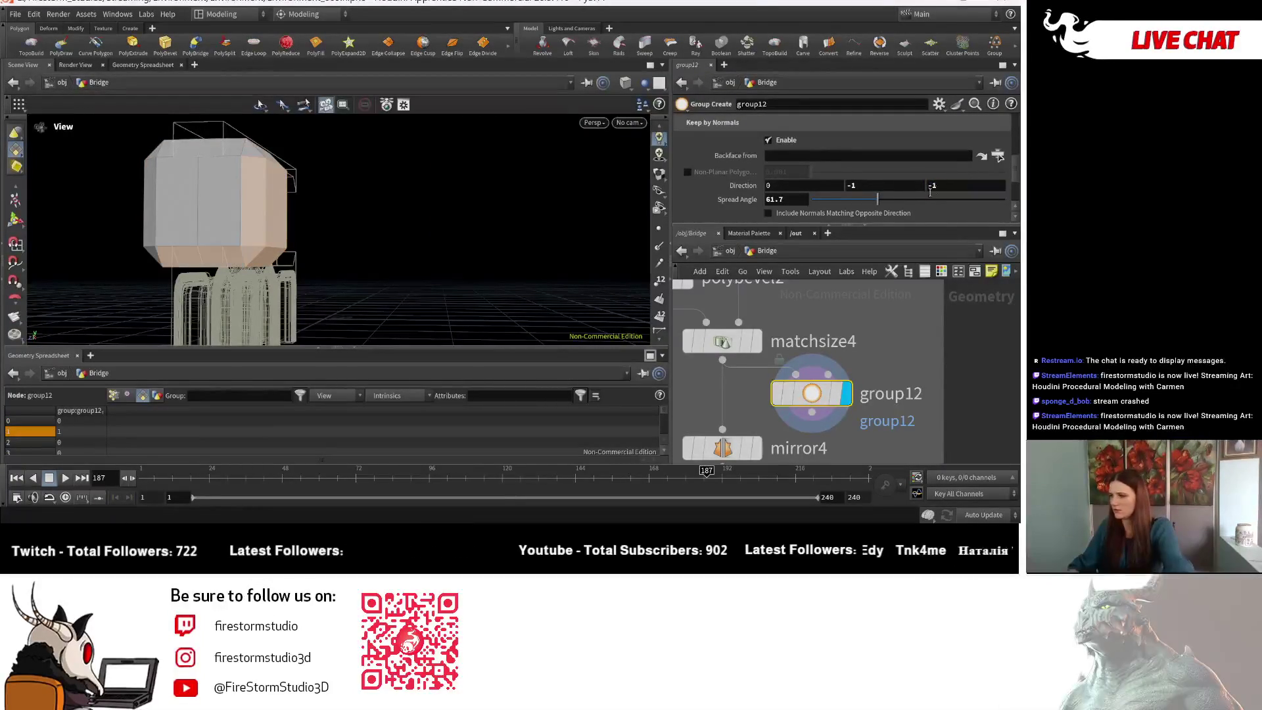
{"action": "left_click_drag", "start_coordinate": [876, 200], "coordinate": [832, 200]}
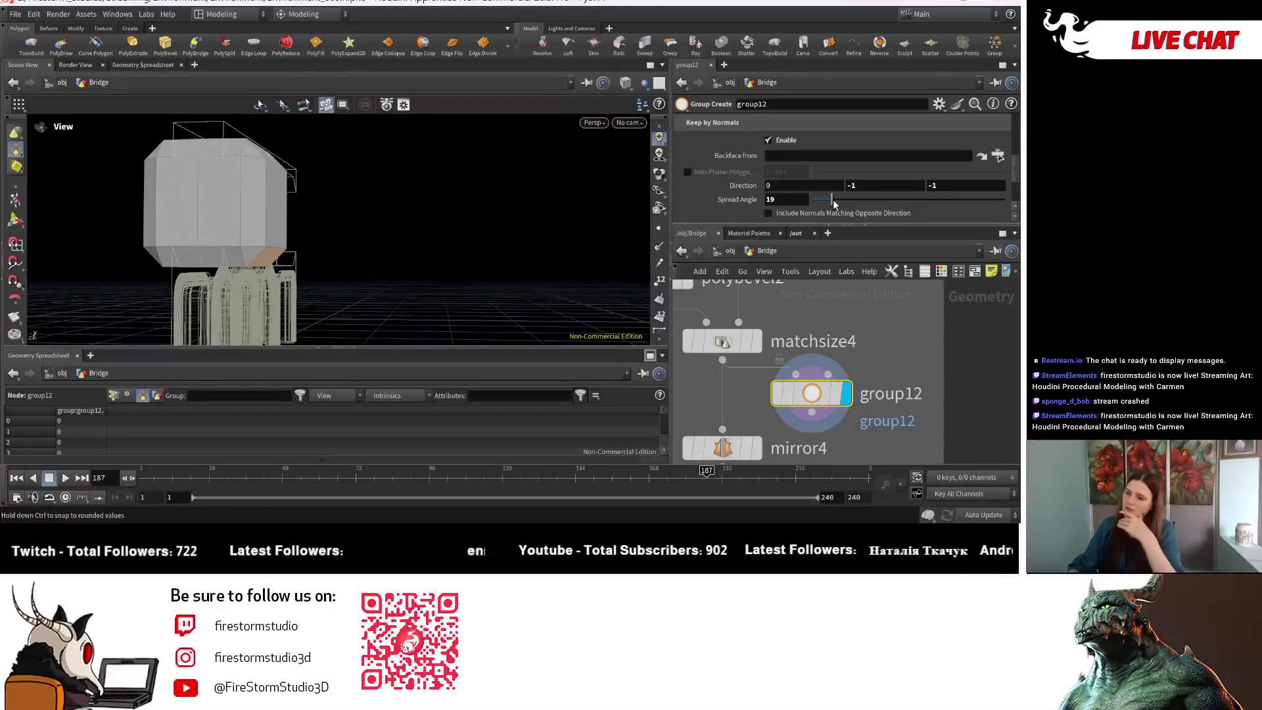
{"action": "left_click_drag", "start_coordinate": [341, 246], "coordinate": [344, 234]}
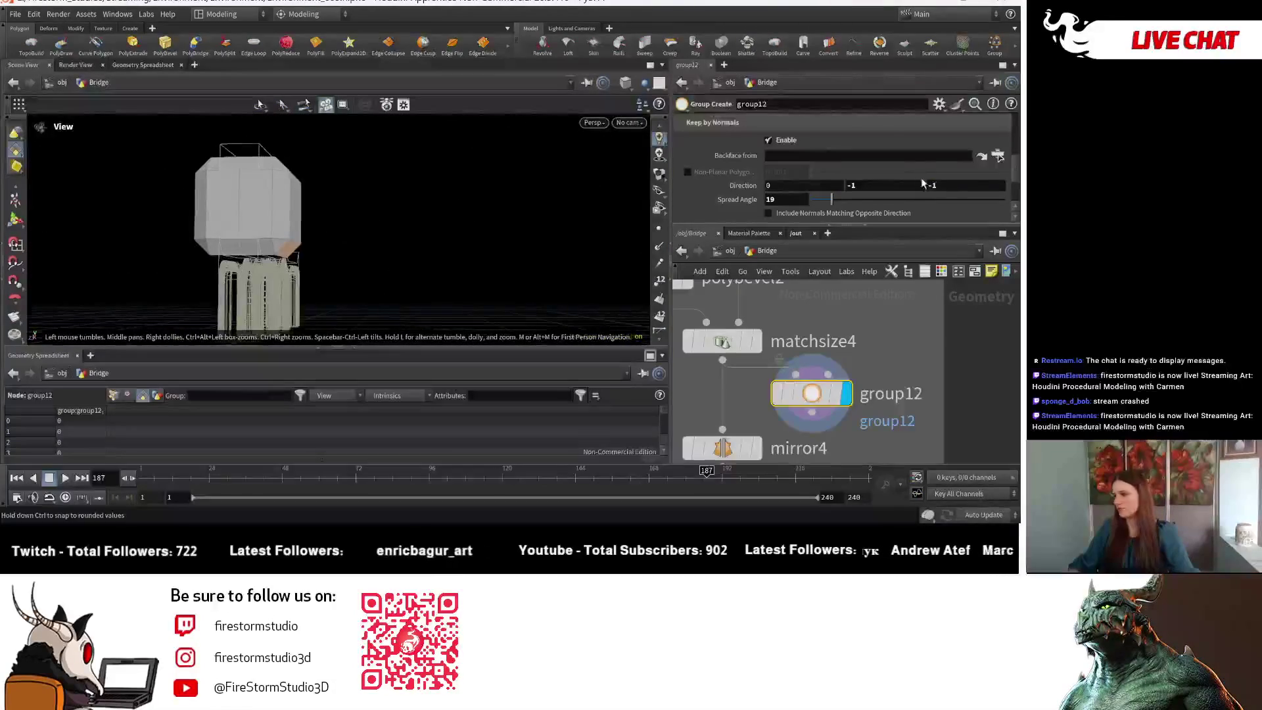
{"action": "type", "text": "0"}
{"action": "key", "text": "Return"}
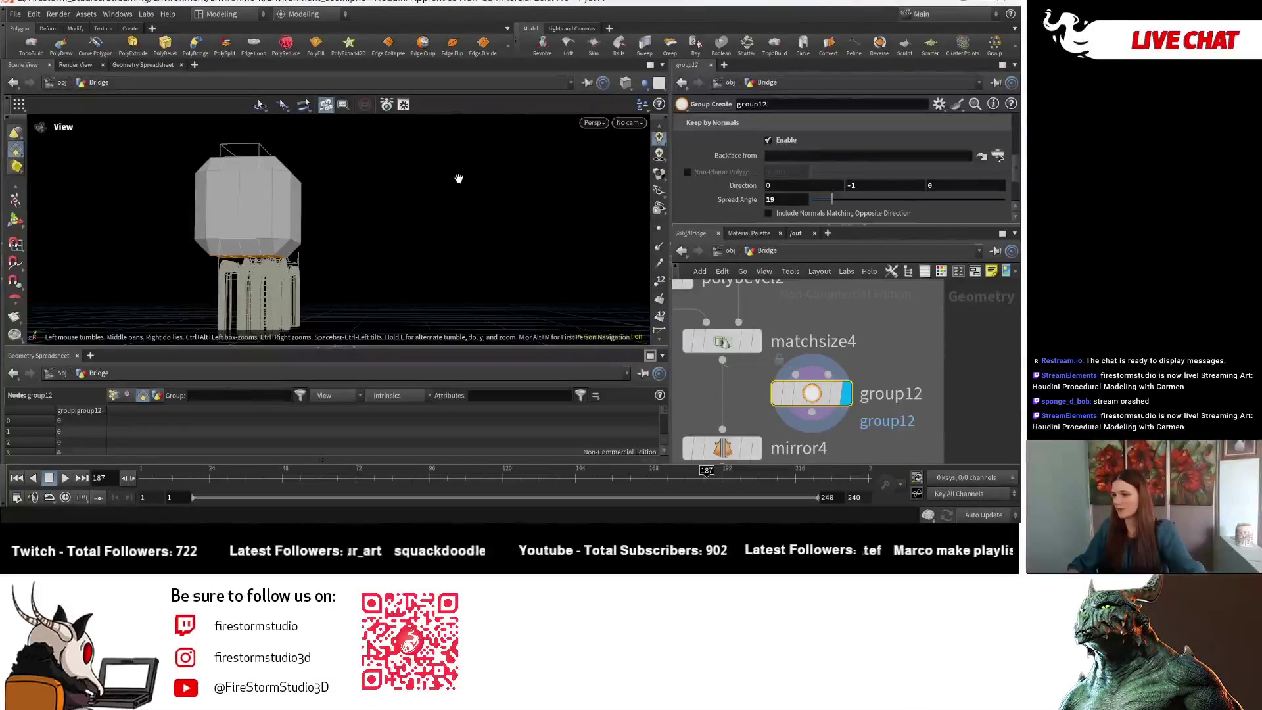
- Raise group12's spread angle toward 49 and also keep faces pointing the opposite way
{"action": "left_click_drag", "start_coordinate": [831, 200], "coordinate": [865, 198]}
{"action": "mouse_move", "coordinate": [385, 126]}
{"action": "left_mouse_down"}
{"action": "mouse_move", "coordinate": [562, 236]}
{"action": "mouse_move", "coordinate": [543, 262]}
{"action": "left_mouse_up"}
{"action": "left_click_drag", "start_coordinate": [431, 254], "coordinate": [464, 212]}
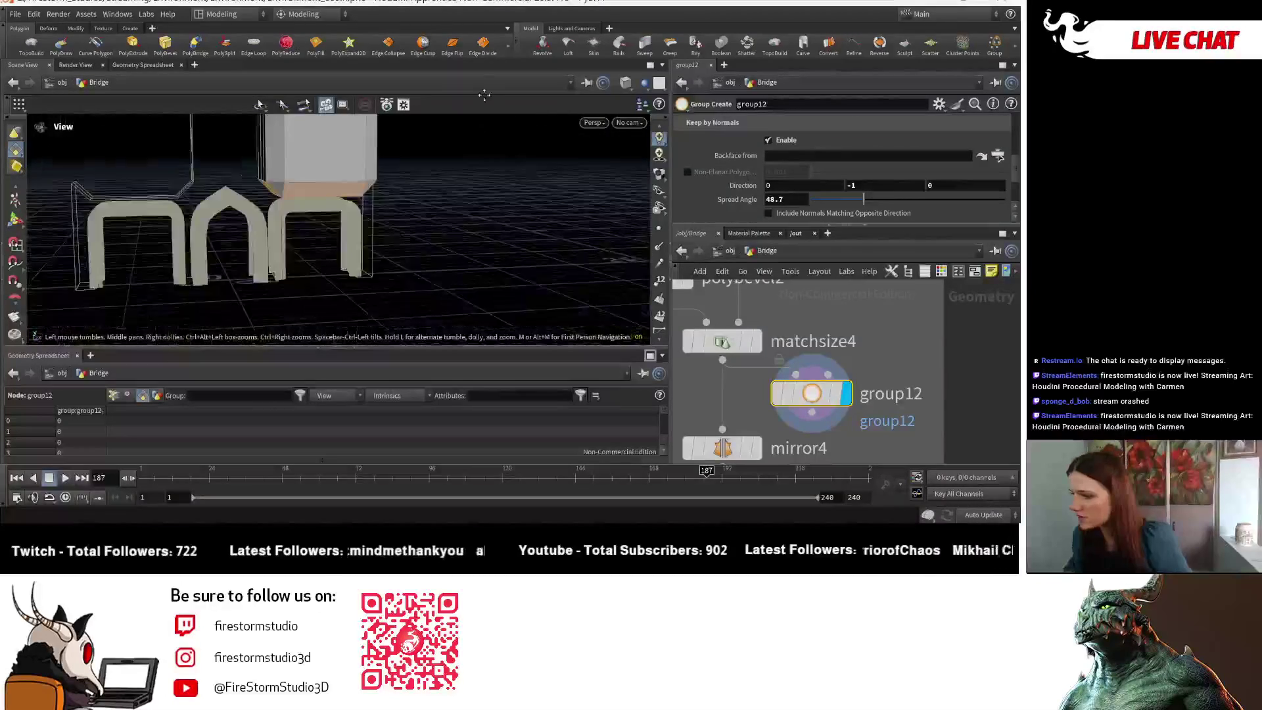
{"action": "left_click", "coordinate": [840, 213]}
- Settle the spread angle at 49.1 so the tower's bevelled lower faces join the group
{"action": "left_click_drag", "start_coordinate": [865, 198], "coordinate": [855, 198]}
{"action": "left_click_drag", "start_coordinate": [414, 227], "coordinate": [455, 190]}
{"action": "left_click_drag", "start_coordinate": [854, 198], "coordinate": [864, 198]}
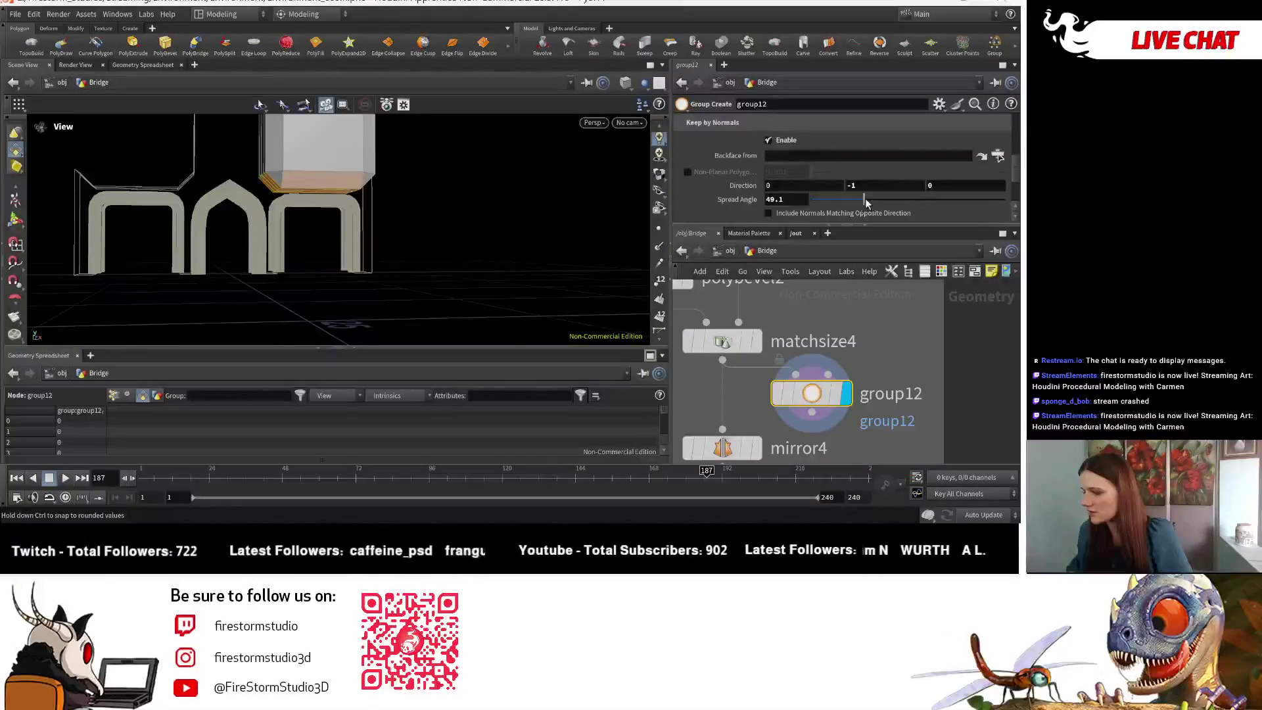
{"action": "mouse_move", "coordinate": [394, 226]}
{"action": "left_mouse_down"}
{"action": "mouse_move", "coordinate": [249, 210]}
{"action": "mouse_move", "coordinate": [337, 238]}
{"action": "mouse_move", "coordinate": [406, 206]}
{"action": "left_mouse_up"}
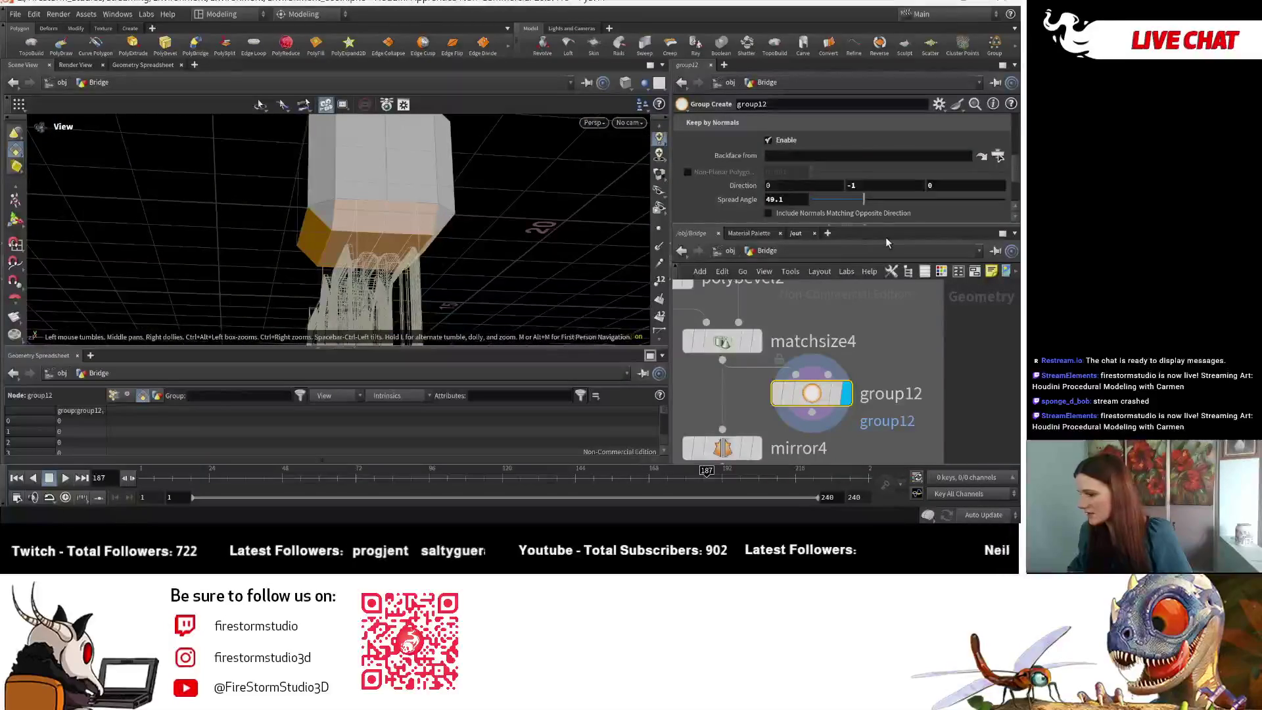
{"action": "middle_click_drag", "start_coordinate": [887, 420], "coordinate": [807, 367]}
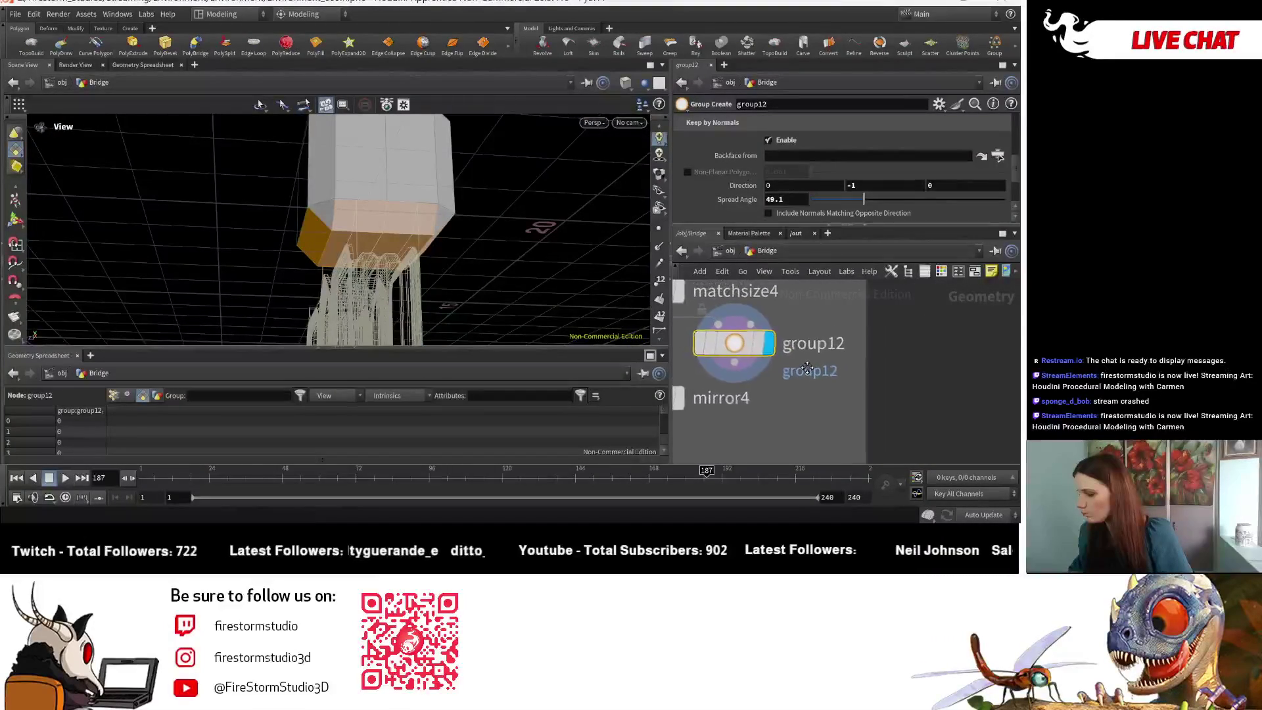
{"action": "scroll", "coordinate": [807, 367], "scroll_direction": "down", "scroll_amount": 4}
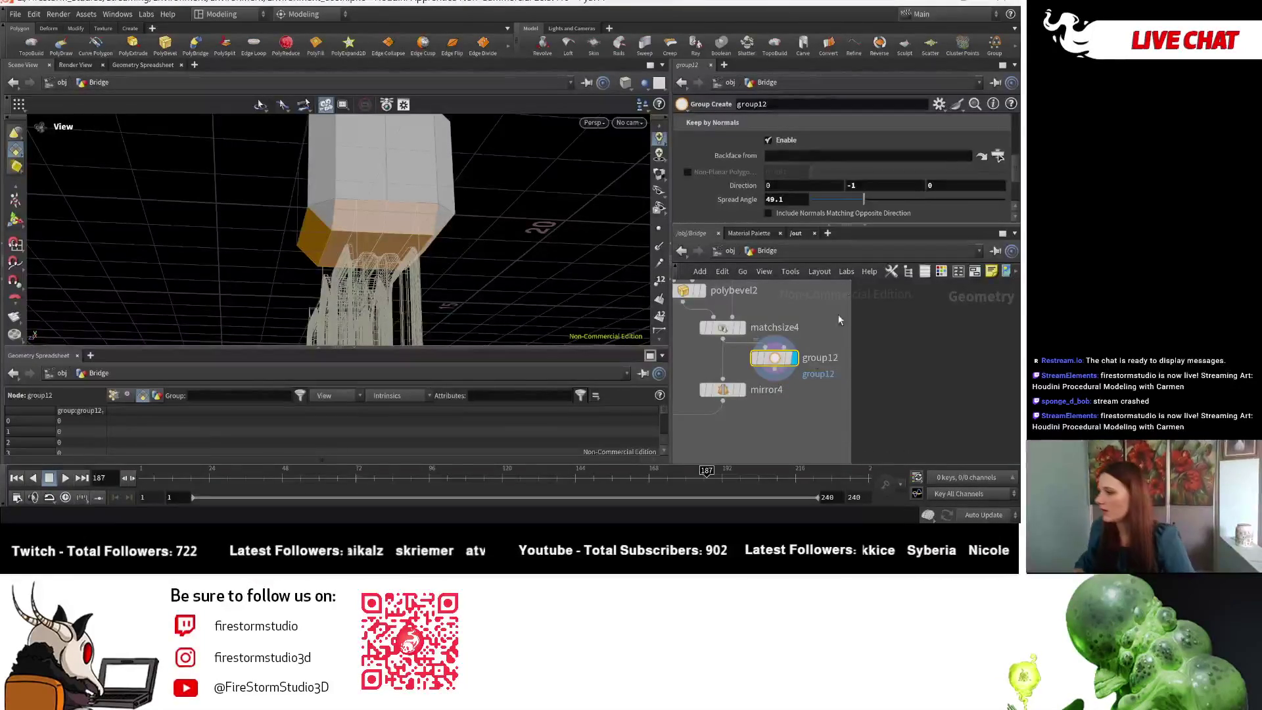
- Switch group12 from keep-by-normals to a bounding region initialized to the input bounds
{"action": "left_click", "coordinate": [769, 140]}
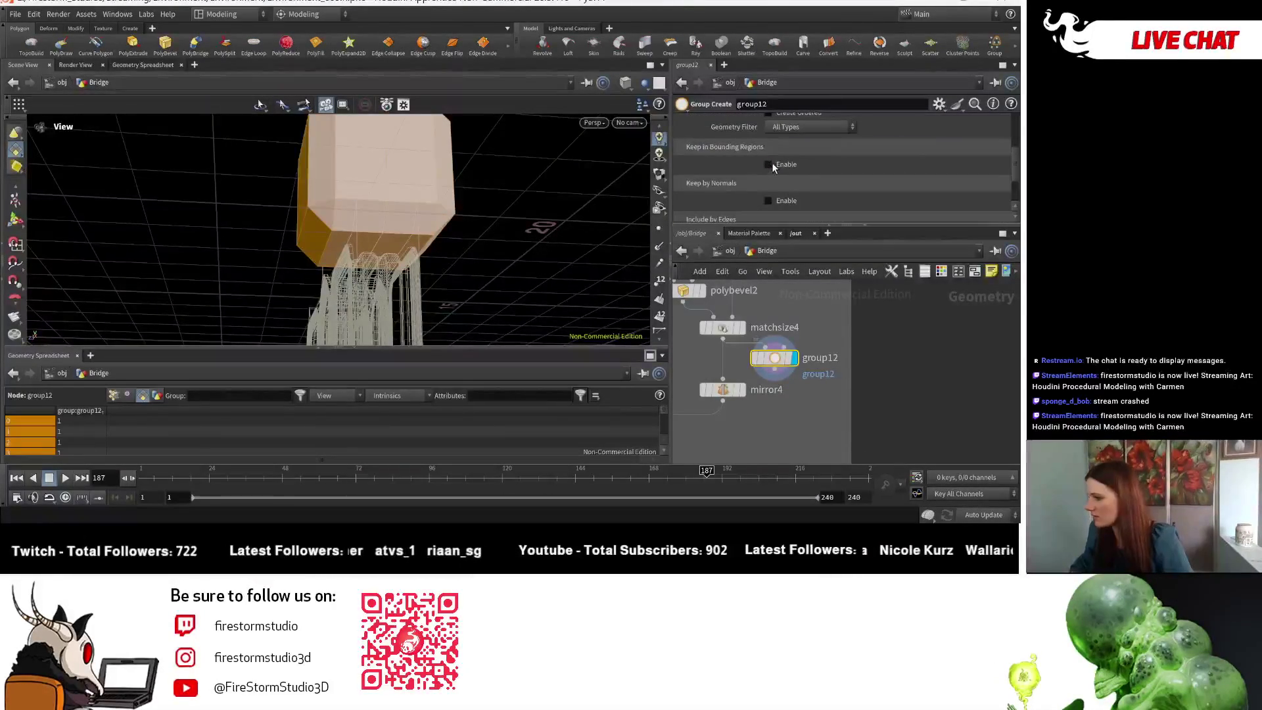
{"action": "left_click", "coordinate": [771, 165]}
{"action": "scroll", "coordinate": [764, 187], "scroll_direction": "down", "scroll_amount": 1}
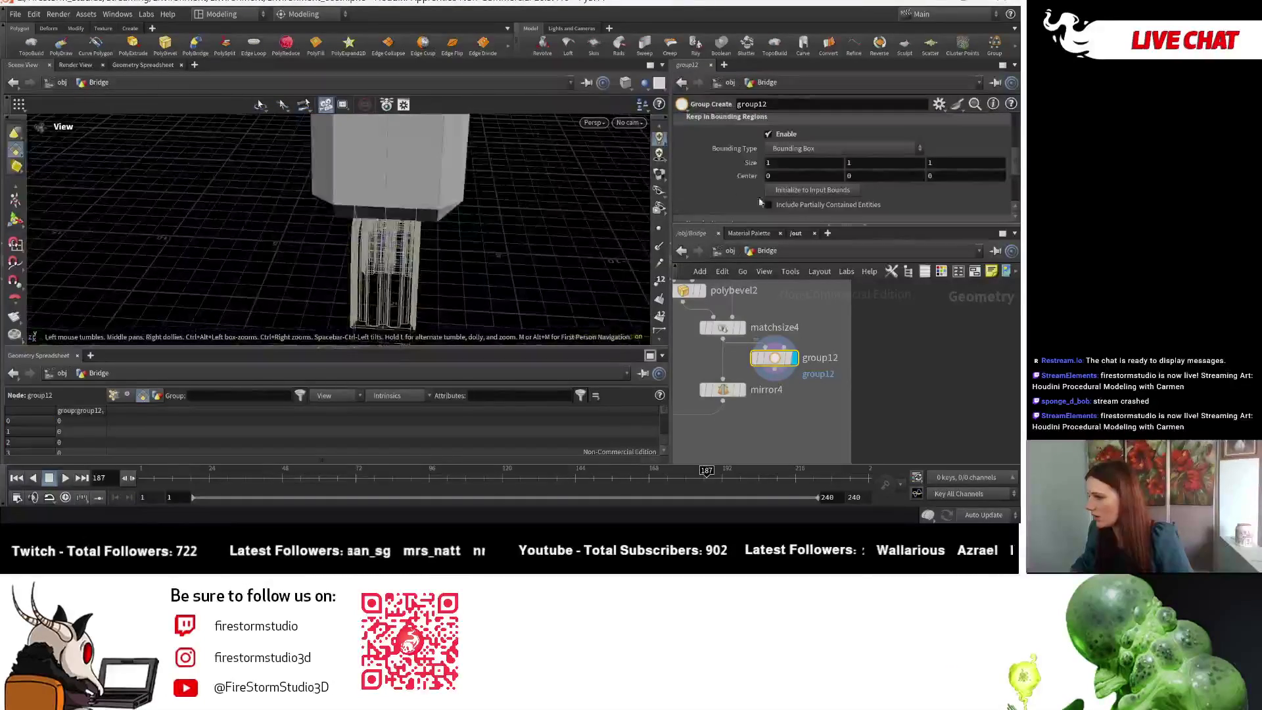
{"action": "left_click", "coordinate": [811, 189]}
{"action": "mouse_move", "coordinate": [464, 220]}
{"action": "left_mouse_down"}
{"action": "mouse_move", "coordinate": [468, 141]}
{"action": "mouse_move", "coordinate": [472, 197]}
{"action": "left_mouse_up"}
{"action": "scroll", "coordinate": [835, 194], "scroll_direction": "down", "scroll_amount": 2}
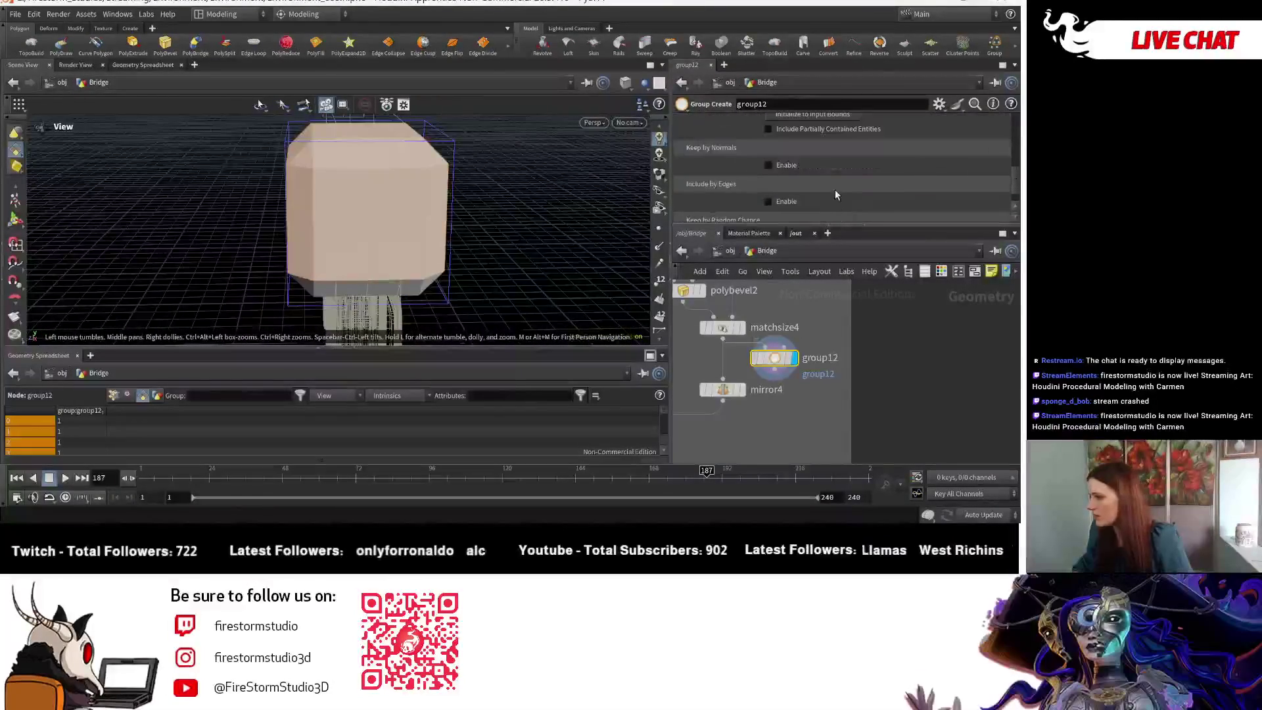
{"action": "mouse_move", "coordinate": [338, 248]}
{"action": "left_mouse_down"}
{"action": "mouse_move", "coordinate": [478, 192]}
{"action": "mouse_move", "coordinate": [394, 158]}
{"action": "left_mouse_up"}
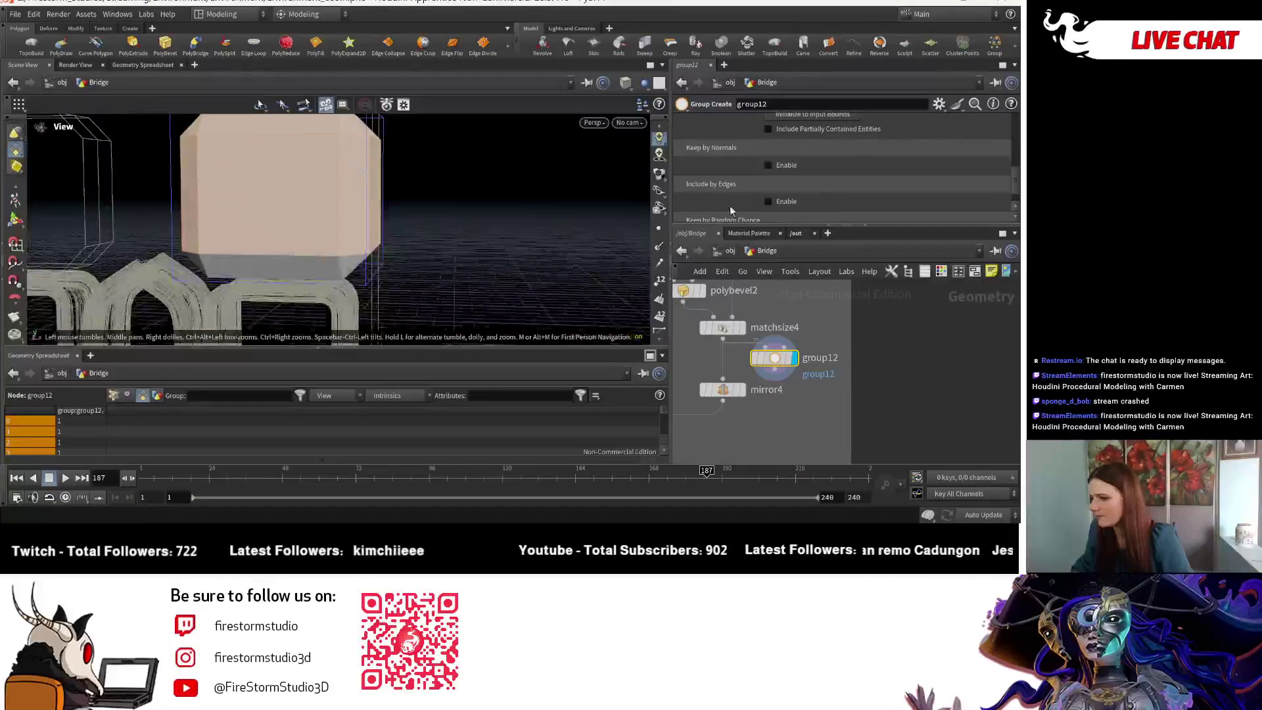
{"action": "scroll", "coordinate": [878, 173], "scroll_direction": "up", "scroll_amount": 2}
{"action": "scroll", "coordinate": [877, 173], "scroll_direction": "up", "scroll_amount": 2}
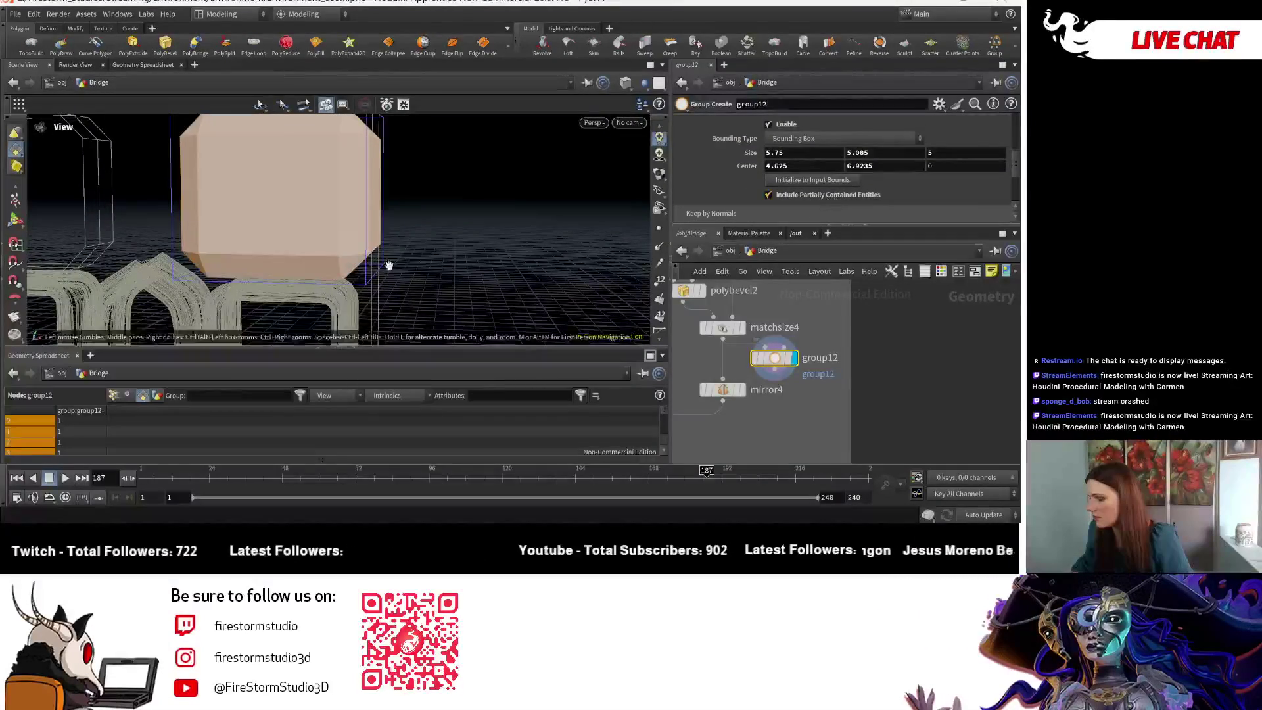
{"action": "mouse_move", "coordinate": [389, 266]}
{"action": "left_mouse_down"}
{"action": "mouse_move", "coordinate": [187, 291]}
{"action": "mouse_move", "coordinate": [315, 148]}
{"action": "left_mouse_up"}
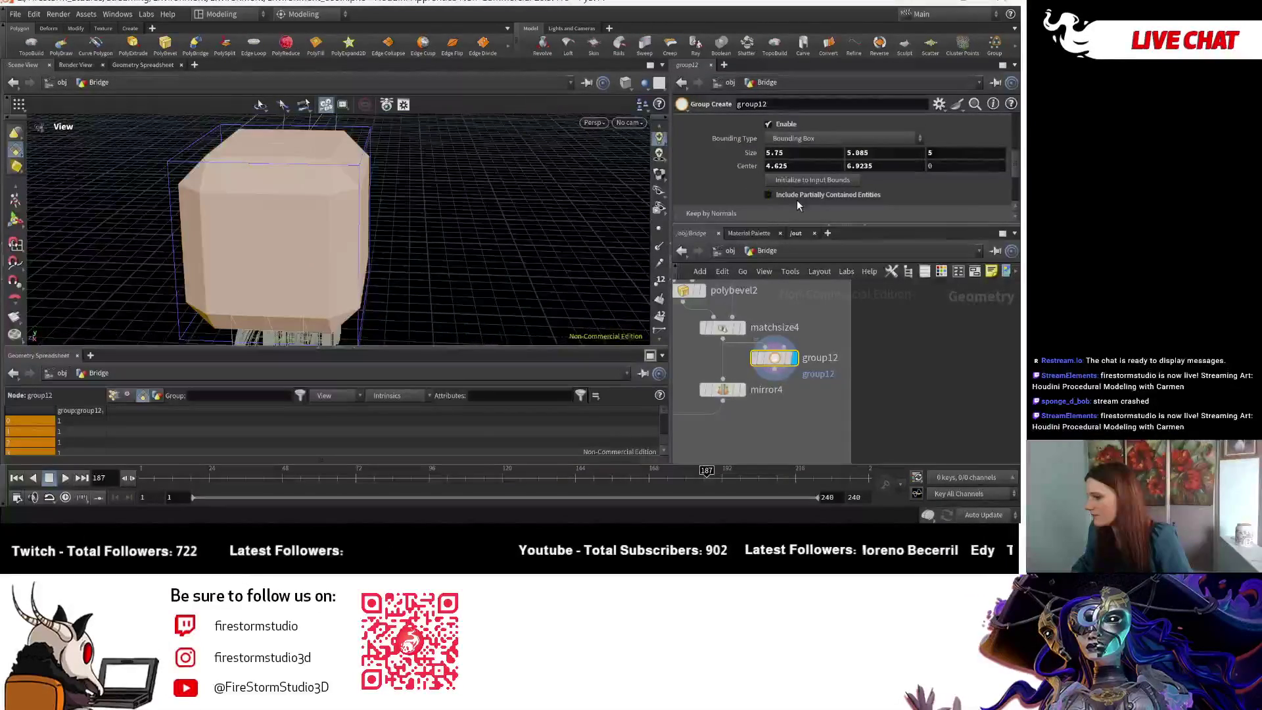
- Exclude partially contained faces and set the box centre height to 6.6235
{"action": "left_click", "coordinate": [767, 195]}
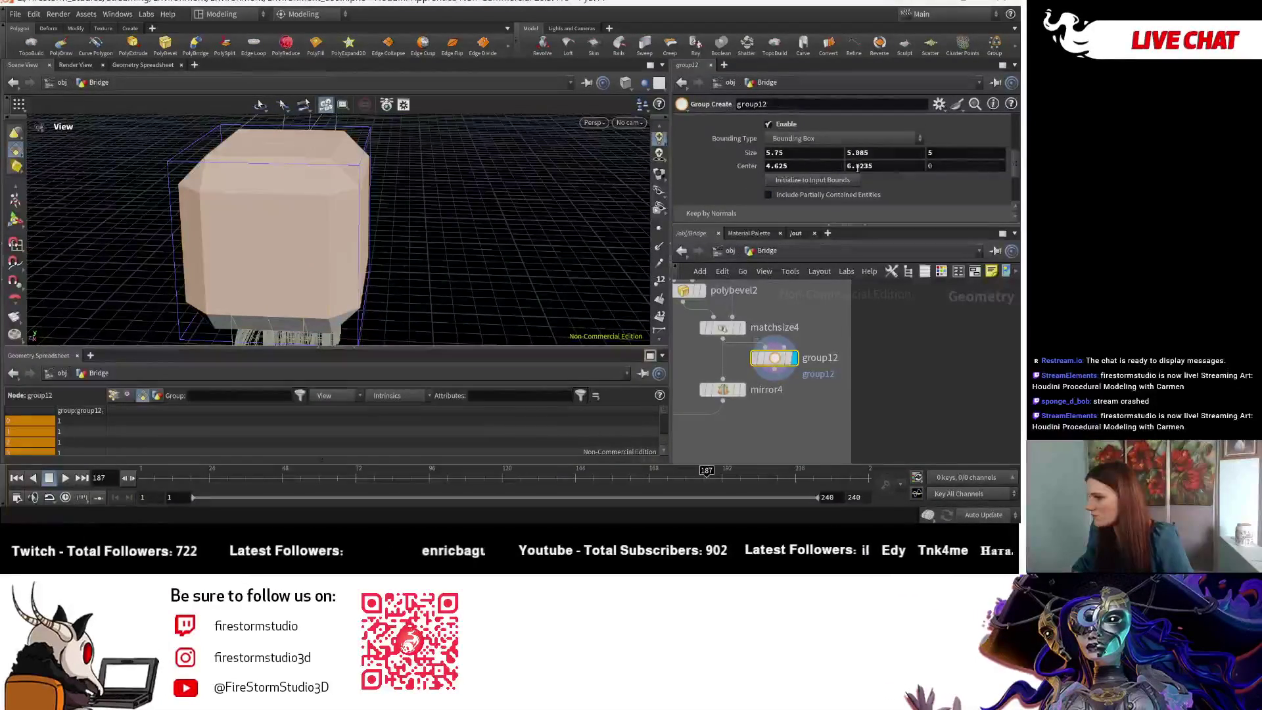
{"action": "mouse_move", "coordinate": [859, 166]}
{"action": "middle_mouse_down"}
{"action": "mouse_move", "coordinate": [880, 168]}
{"action": "mouse_move", "coordinate": [858, 169]}
{"action": "middle_mouse_up"}
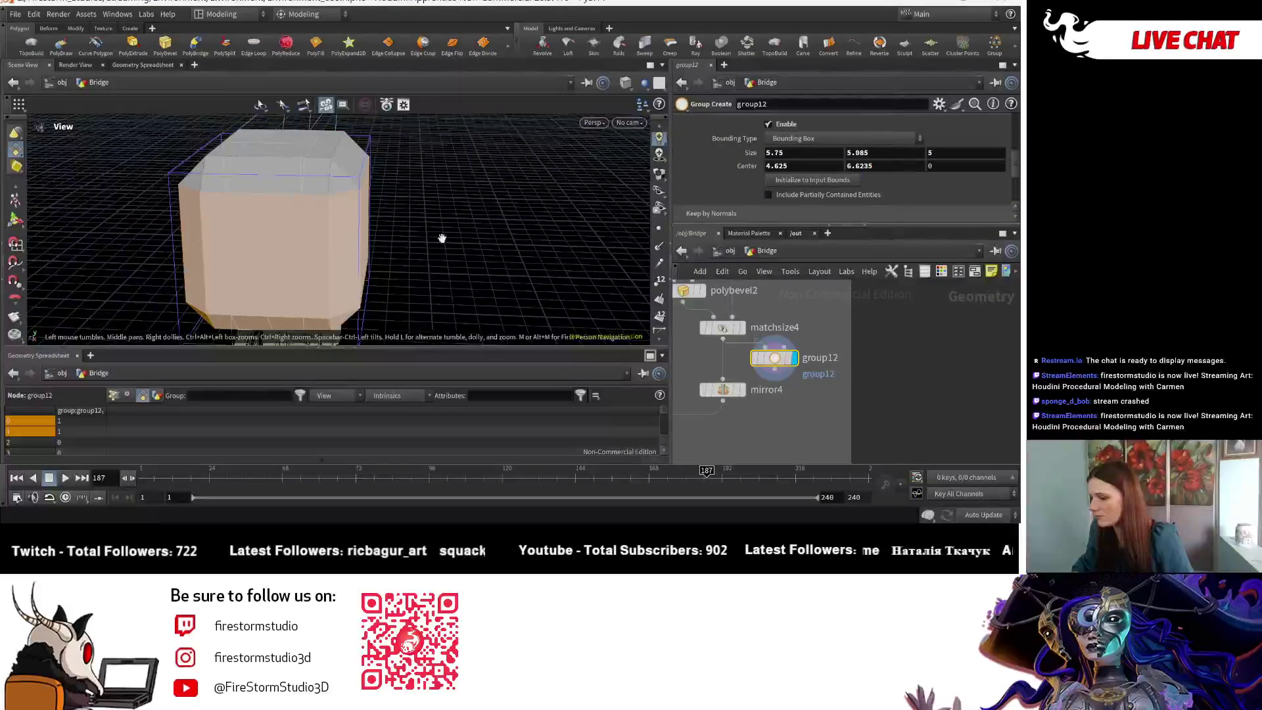
{"action": "mouse_move", "coordinate": [442, 237]}
{"action": "left_mouse_down"}
{"action": "mouse_move", "coordinate": [363, 189]}
{"action": "mouse_move", "coordinate": [498, 200]}
{"action": "mouse_move", "coordinate": [335, 199]}
{"action": "mouse_move", "coordinate": [593, 196]}
{"action": "left_mouse_up"}
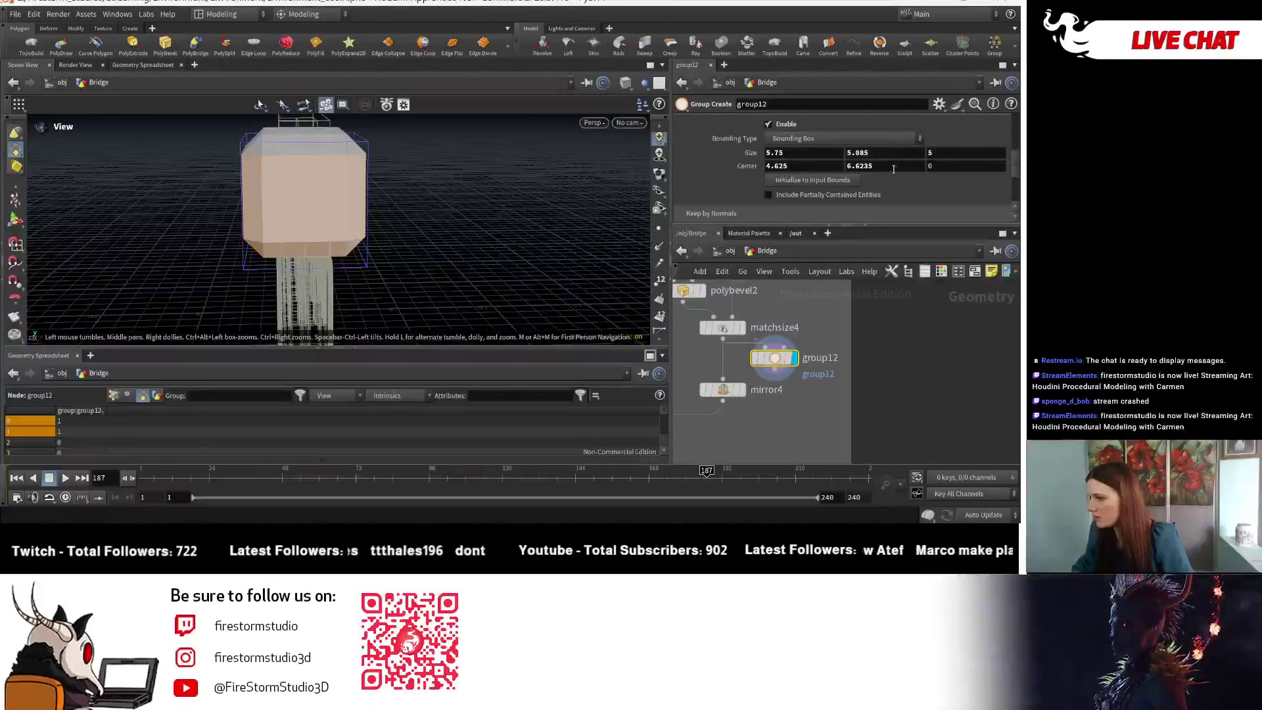
- Ladder the bounding box height to 3.385 and thin its depth to 0.4
{"action": "middle_click_drag", "start_coordinate": [880, 152], "coordinate": [668, 159]}
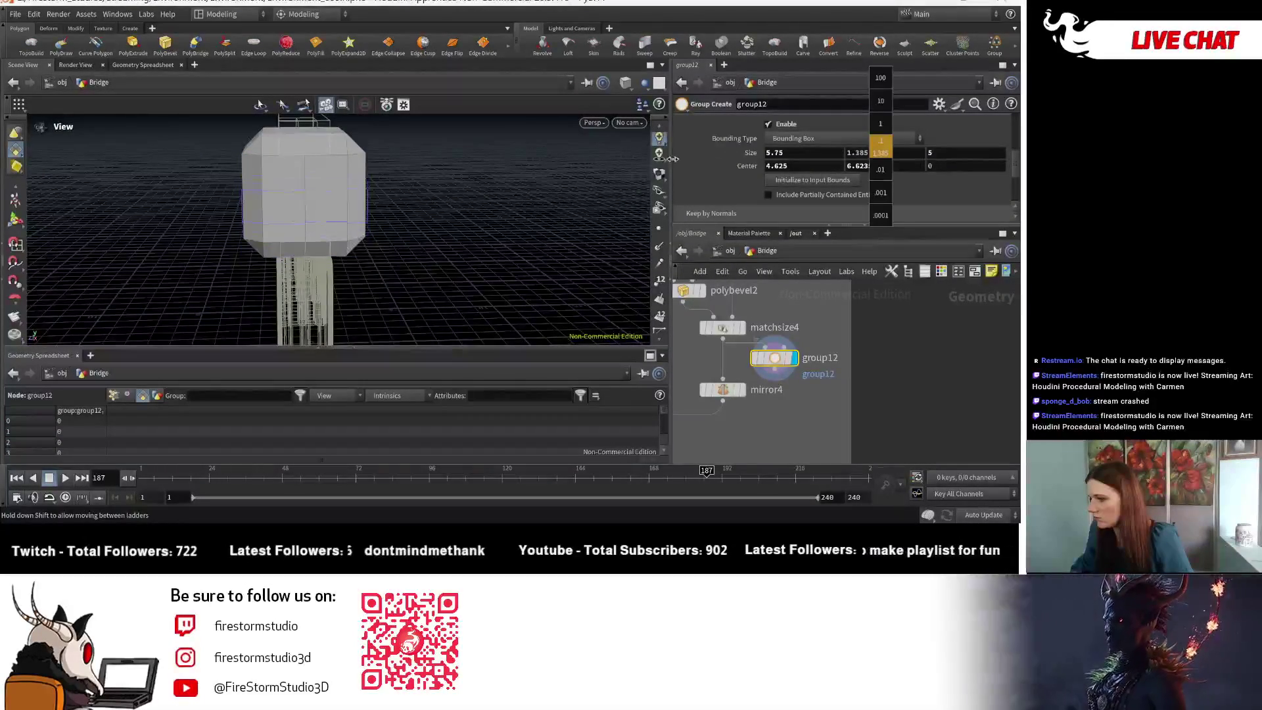
{"action": "mouse_move", "coordinate": [669, 158]}
{"action": "middle_mouse_down"}
{"action": "mouse_move", "coordinate": [825, 146]}
{"action": "mouse_move", "coordinate": [642, 154]}
{"action": "mouse_move", "coordinate": [977, 155]}
{"action": "middle_mouse_up"}
{"action": "scroll", "coordinate": [803, 155], "scroll_direction": "up", "scroll_amount": 1}
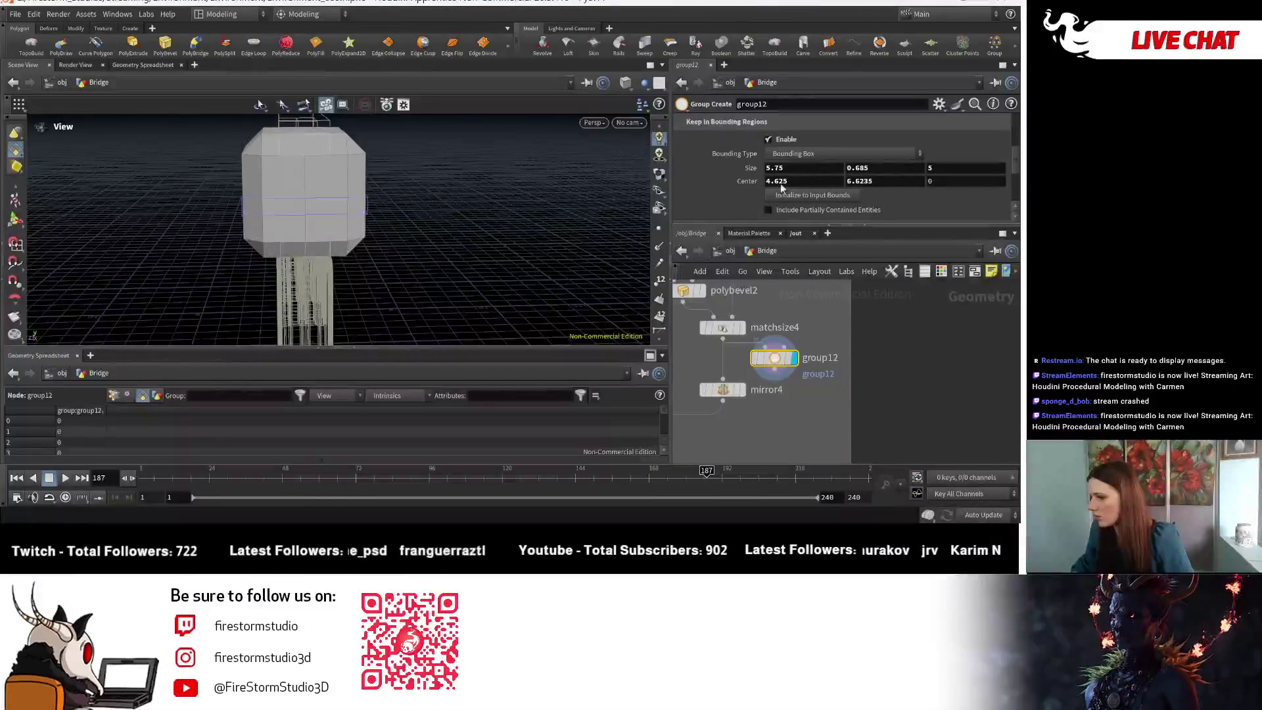
{"action": "left_click_drag", "start_coordinate": [450, 247], "coordinate": [469, 301]}
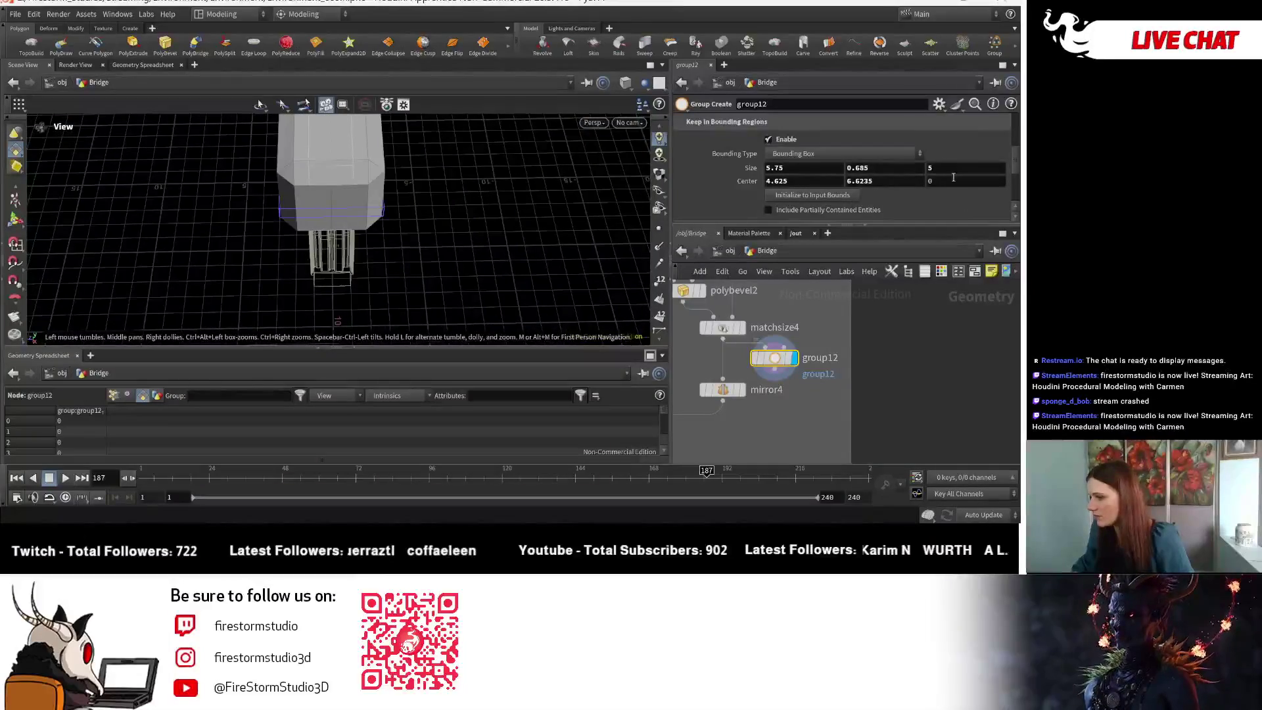
{"action": "middle_click_drag", "start_coordinate": [952, 169], "coordinate": [706, 168]}
{"action": "type", "text": "0.4"}
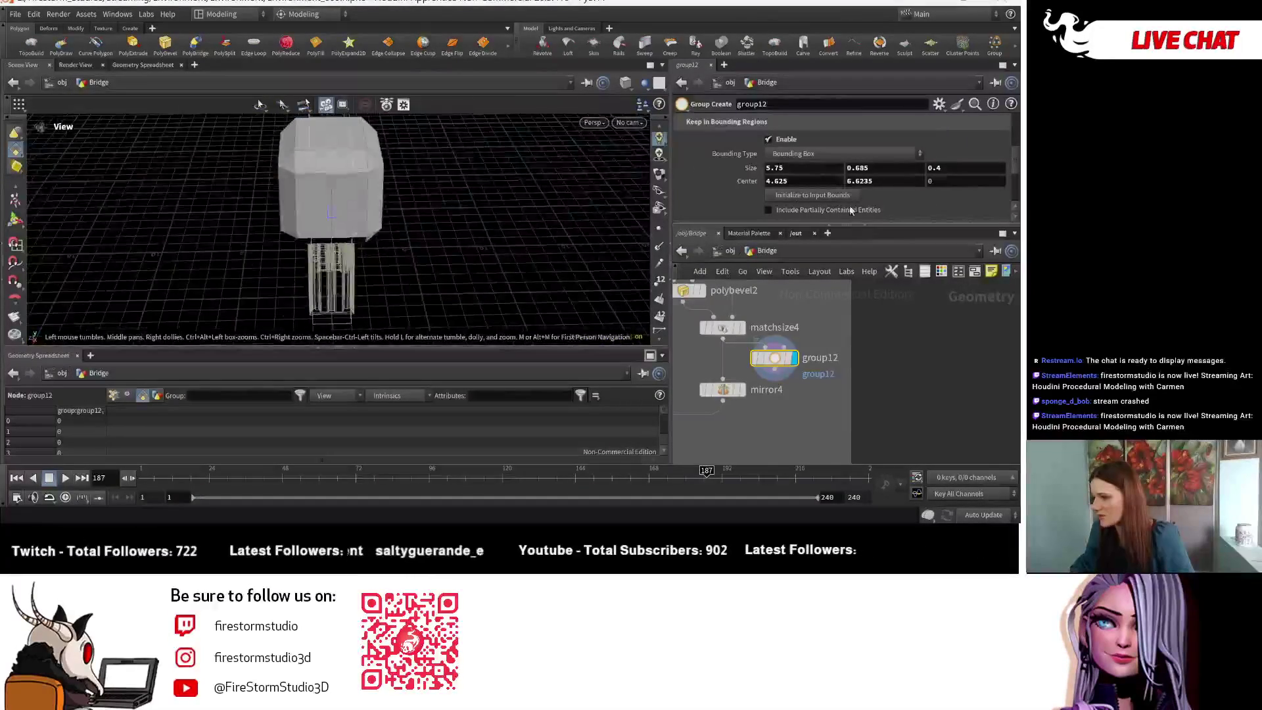
- Lower the bounding box centre height to 4.4235
{"action": "middle_click_drag", "start_coordinate": [884, 180], "coordinate": [884, 181]}
{"action": "middle_click_drag", "start_coordinate": [796, 181], "coordinate": [678, 225]}
{"action": "middle_click_drag", "start_coordinate": [885, 168], "coordinate": [884, 168]}
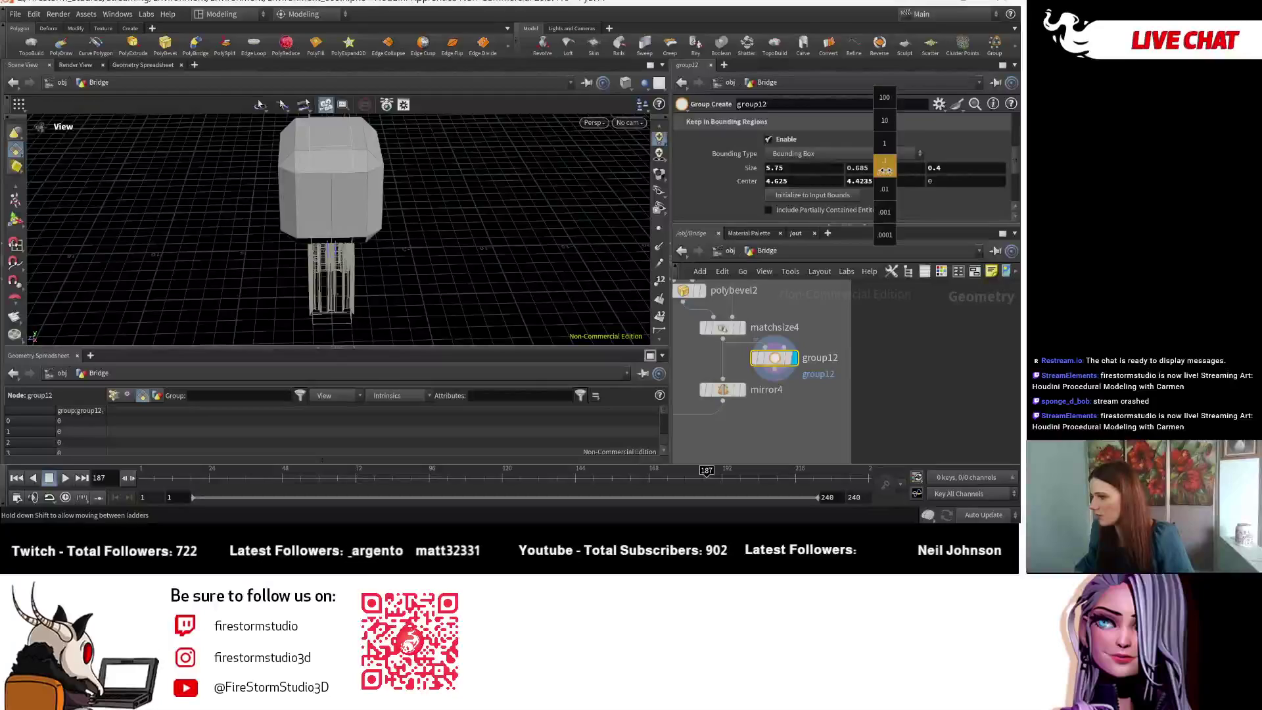